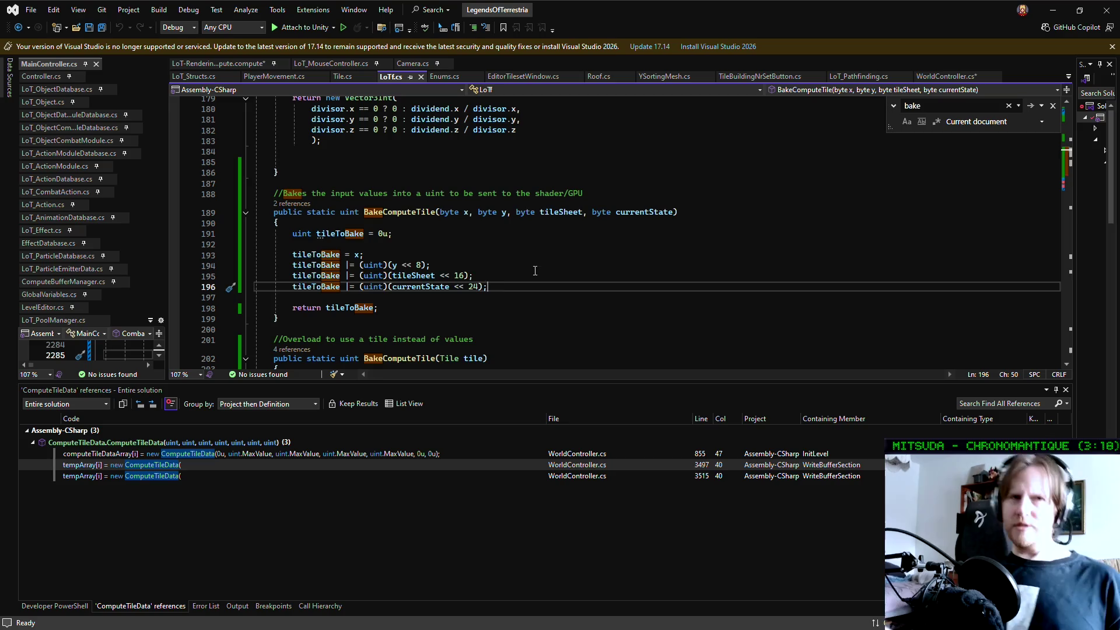
- Review the tileSheet and currentState lines of both BakeComputeTile overloads, then start a new Aseprite sprite
left_click(516, 274)
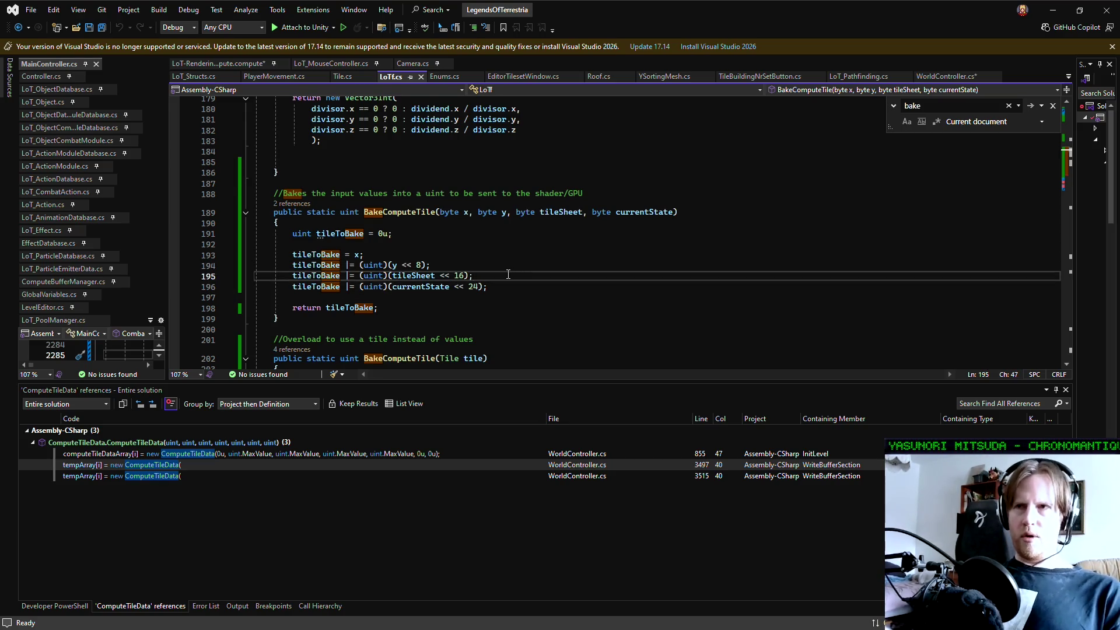
scroll(508, 274, "down", 4)
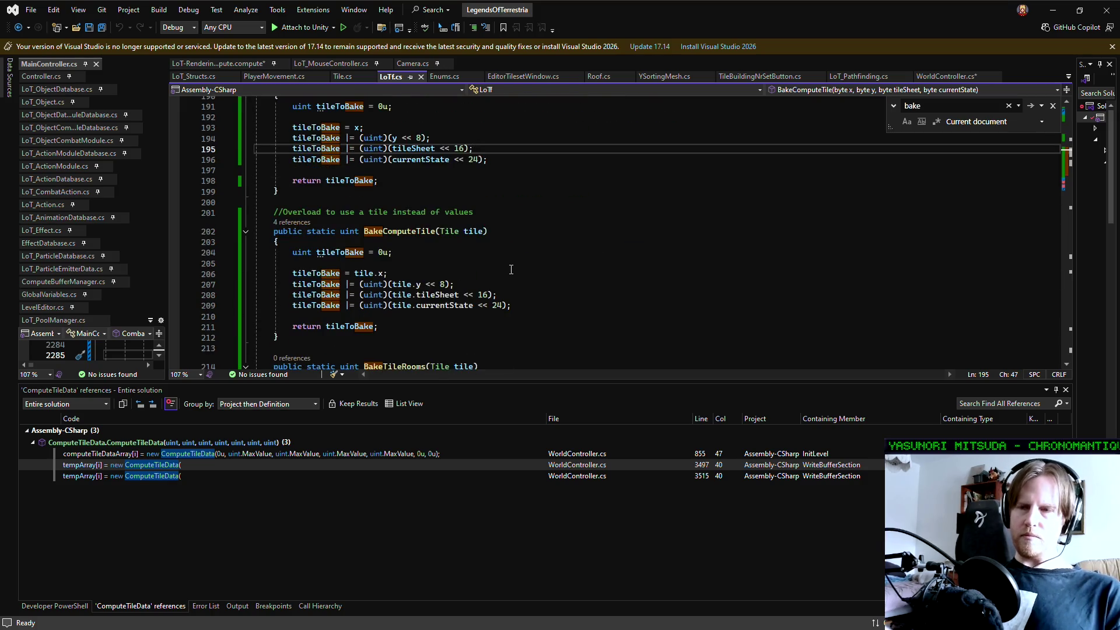
scroll(511, 269, "down", 1)
left_click(511, 272)
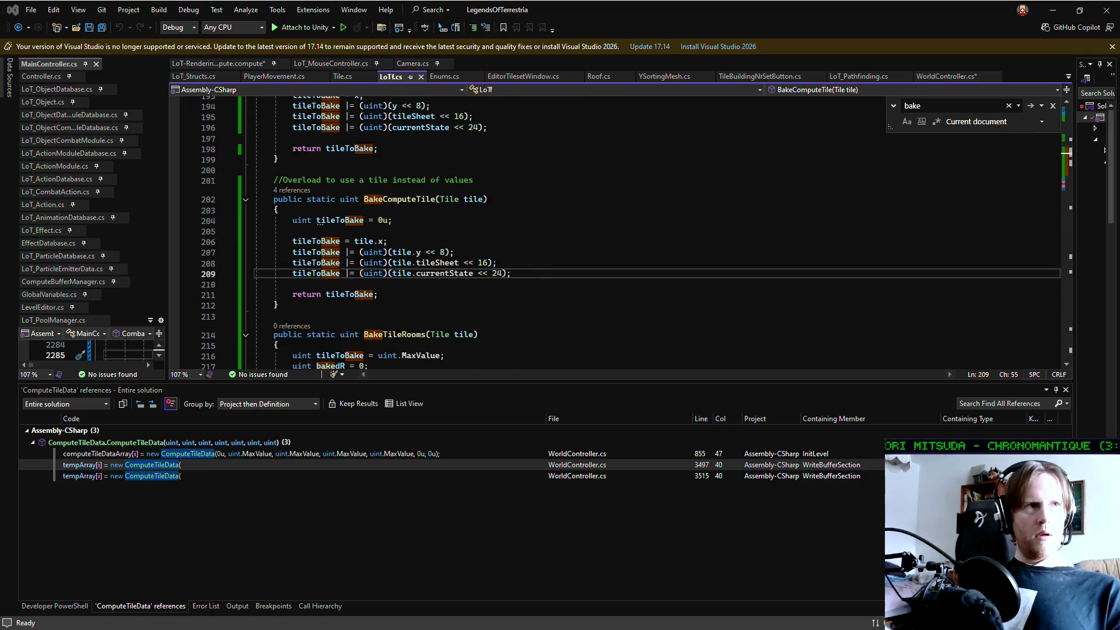
key("alt+Tab")
left_click(64, 58)
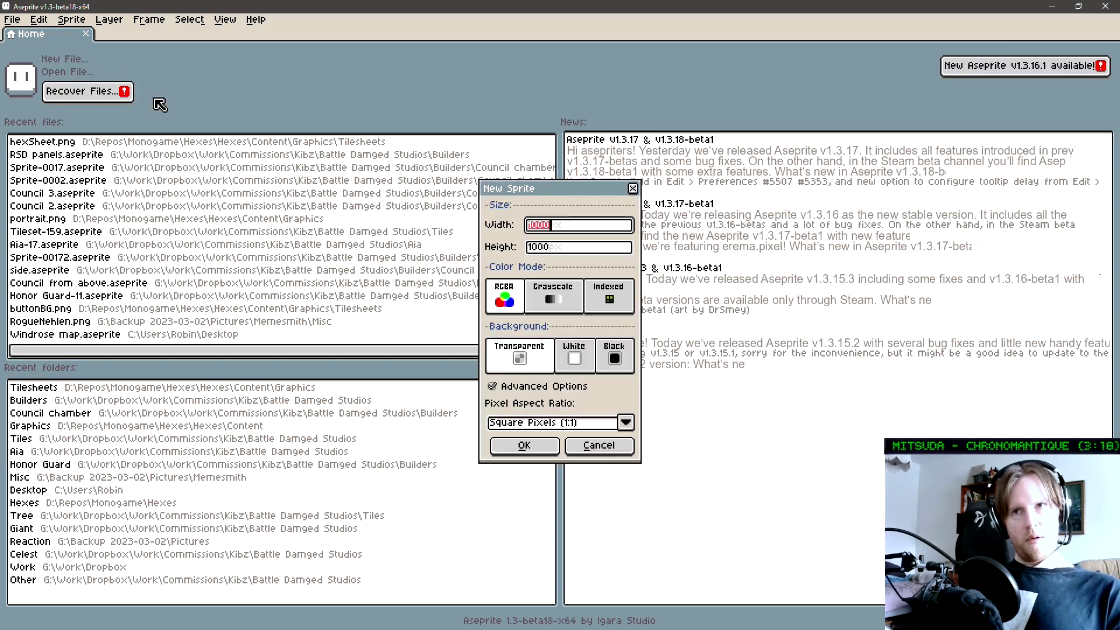
- Create the 1000×1000 sprite with a 24-pixel grid width and pick the dark red-brown swatch
left_click(528, 444)
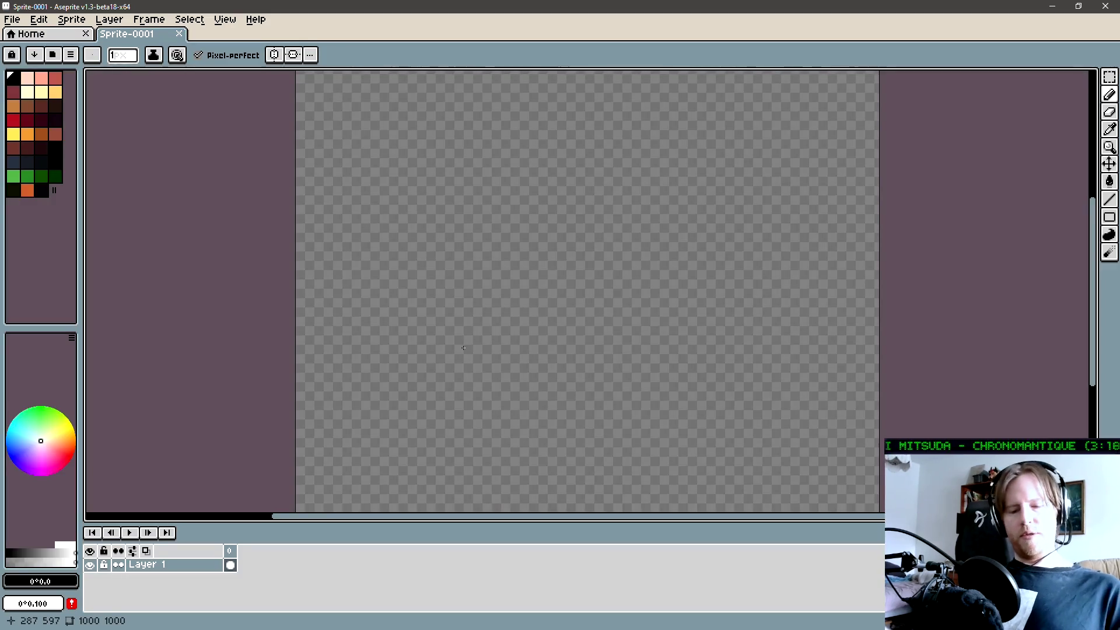
key("ctrl+shift+g")
key("Tab")
key("Tab")
type("24")
key("Tab")
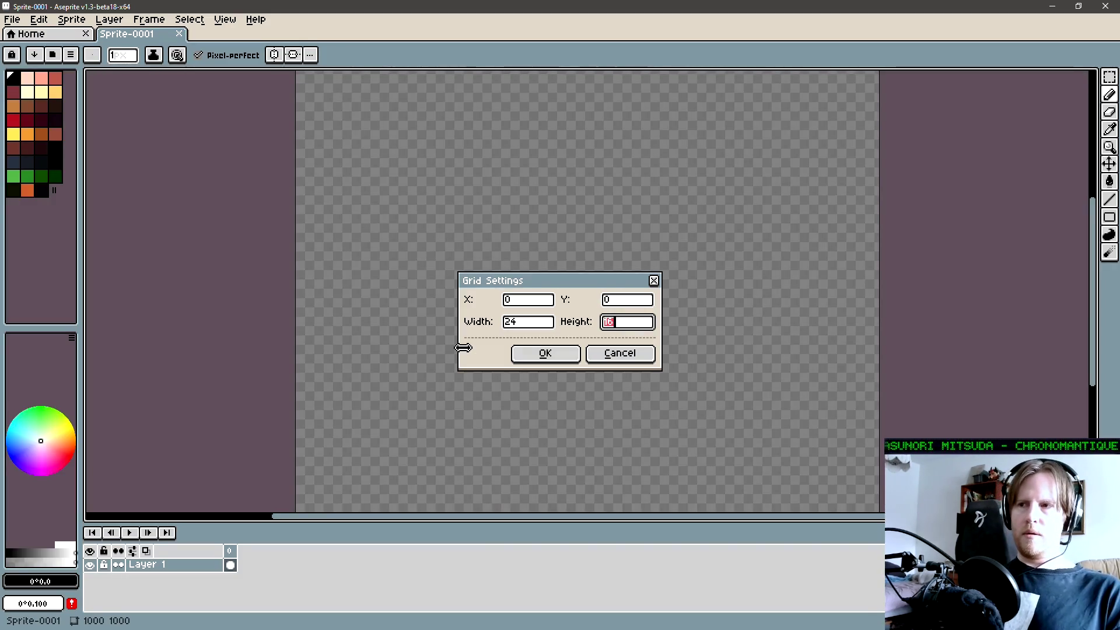
key("Return")
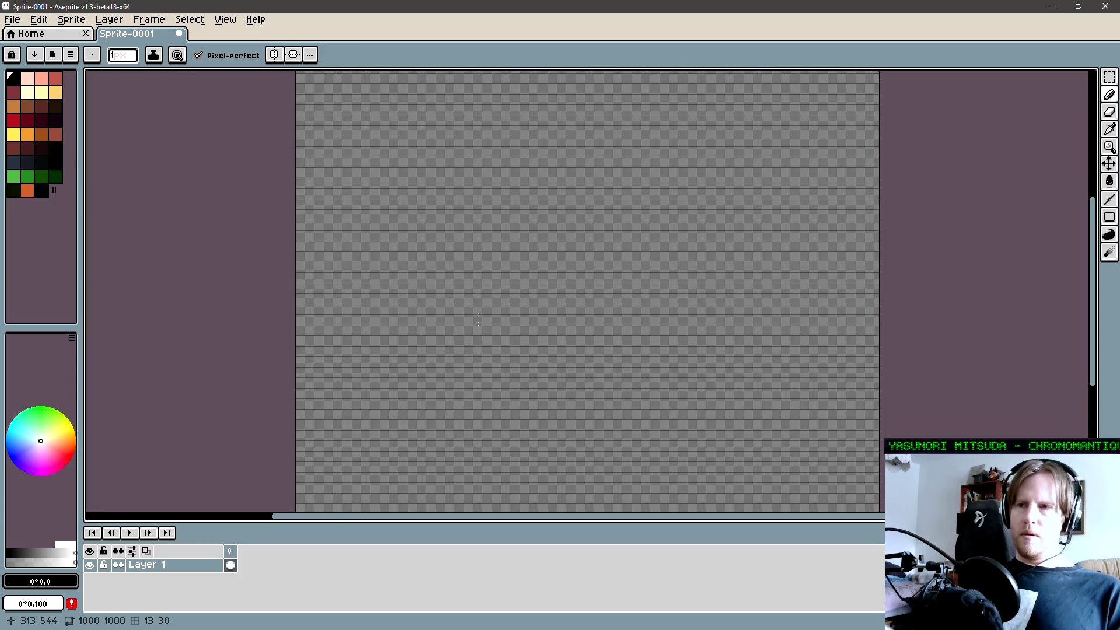
scroll(156, 192, "up", 4)
left_click(13, 148)
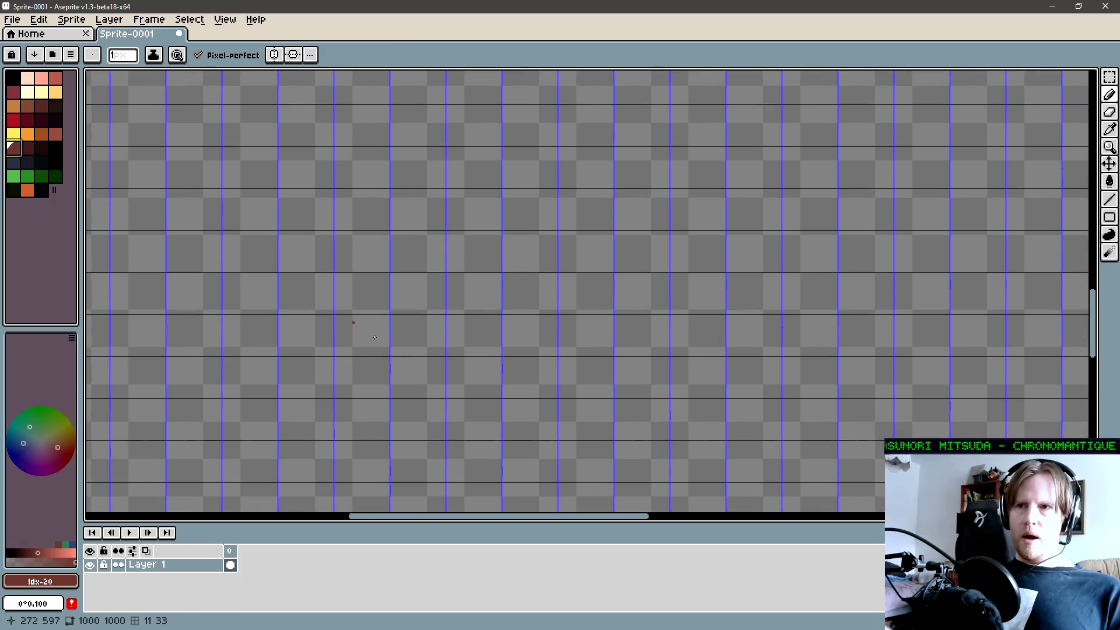
- Fill dark red grid cells to form the room's bottom-left corner and left wall
key("g")
left_click(481, 364)
left_click(418, 378)
left_click(362, 378)
left_click(362, 335)
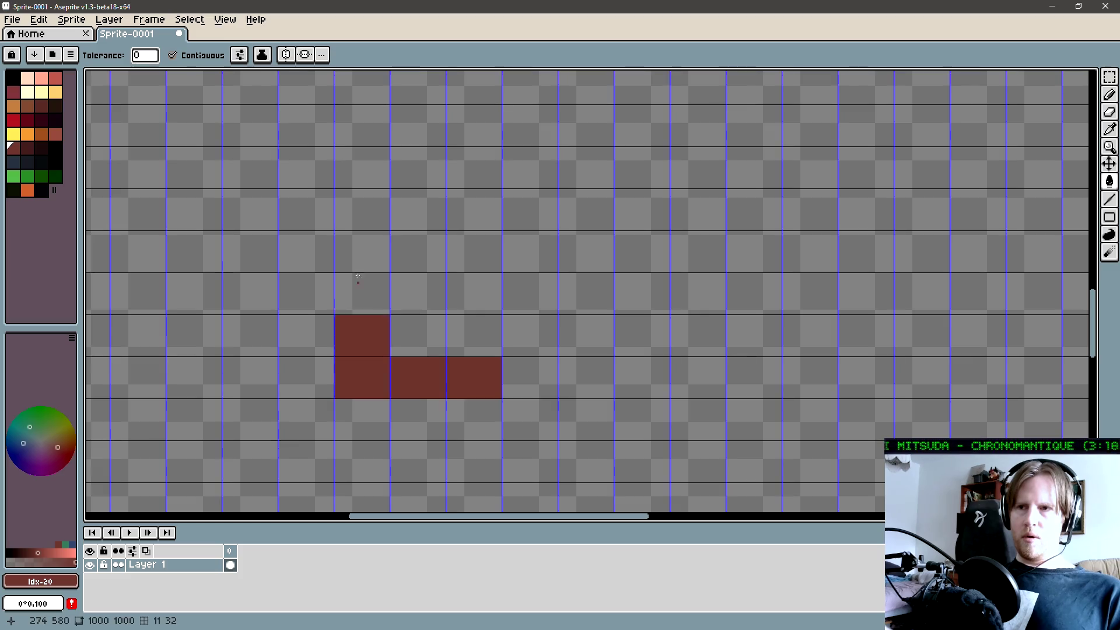
left_click(362, 294)
left_click(362, 210)
left_click(362, 169)
left_click(362, 252)
- Fill the top and right walls, undoing a stray cell and leaving a one-cell bottom doorway
left_click(418, 168)
left_click(474, 167)
left_click(530, 168)
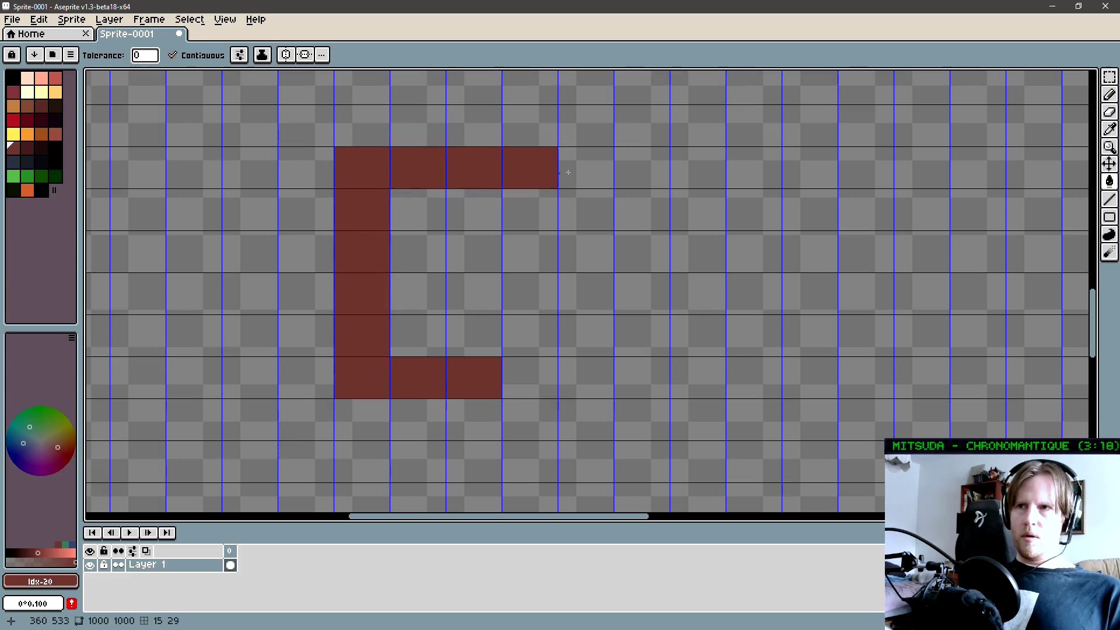
left_click(586, 168)
left_click(642, 167)
left_click(672, 216)
key("ctrl+z")
left_click(642, 210)
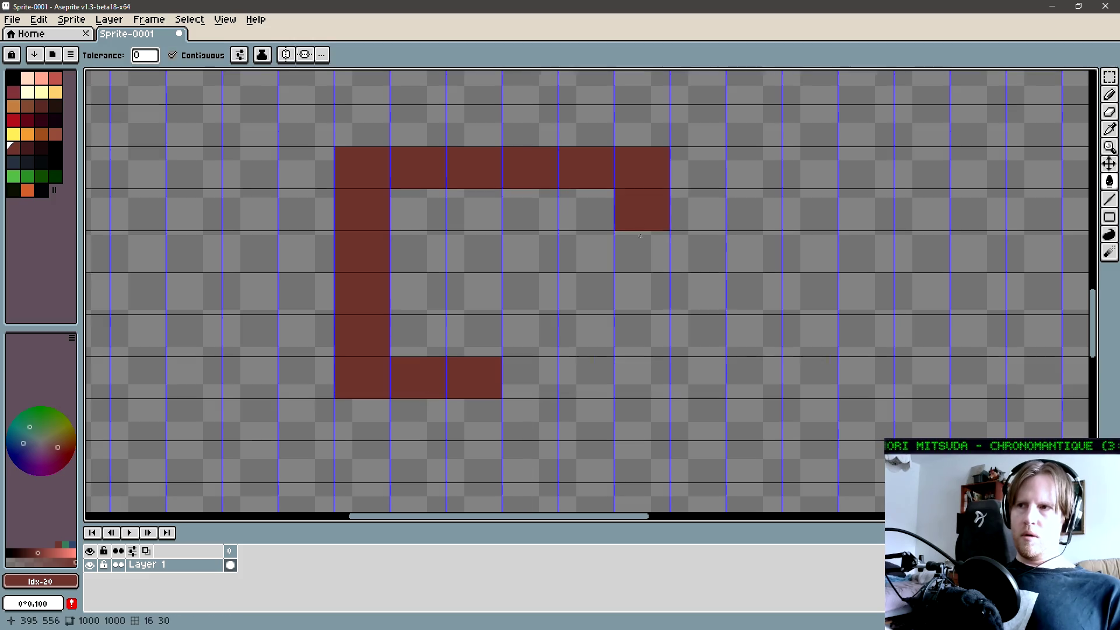
left_click(642, 252)
left_click(642, 294)
left_click(642, 336)
left_click(642, 378)
left_click(595, 380)
- Switch to the Pencil in bright red with a slightly thicker brush
scroll(550, 364, "right", 1)
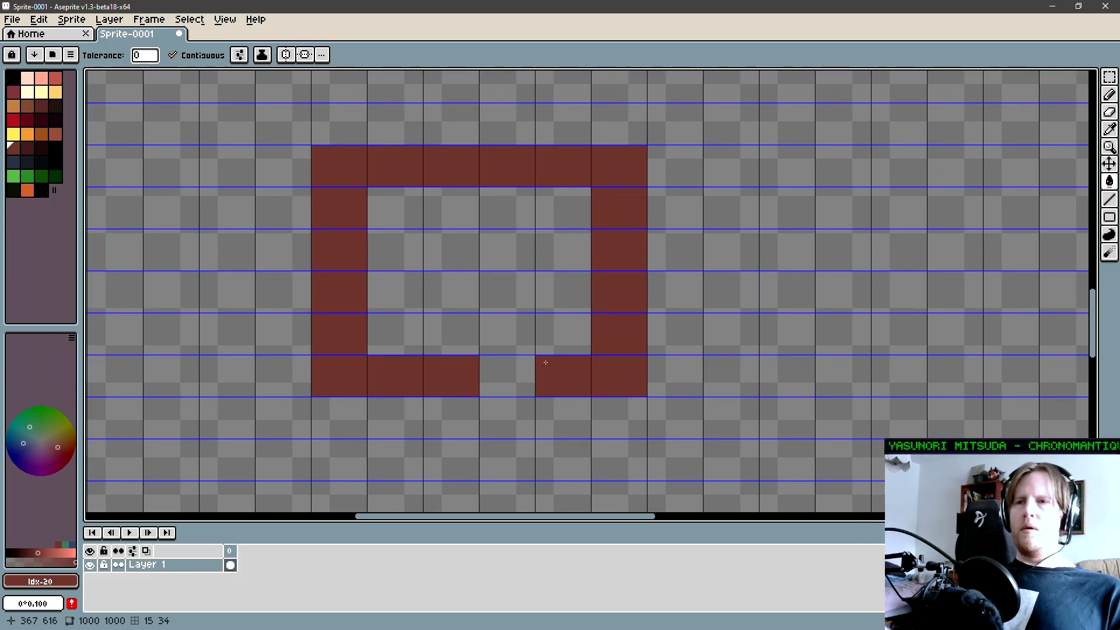
left_click(13, 119)
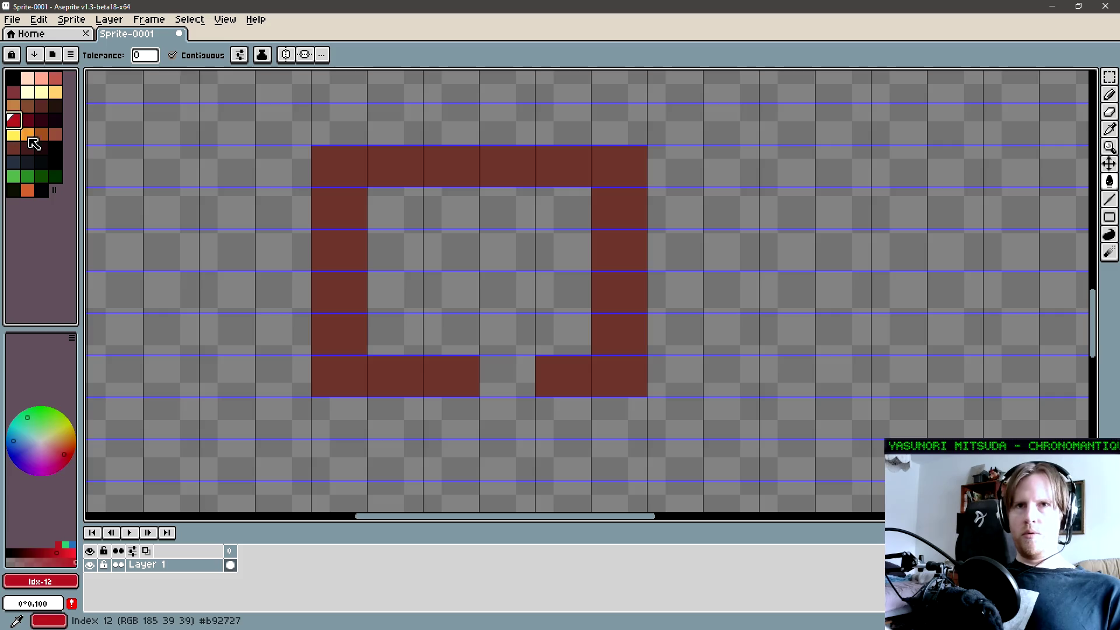
key("b")
scroll(316, 412, "down", 2)
scroll(315, 412, "left", 1)
key("plus")
- Draw a red number 1 below the room, undoing a stray diagonal line
mouse_move(330, 411)
left_mouse_down()
mouse_move(318, 443)
mouse_move(357, 444)
left_mouse_up()
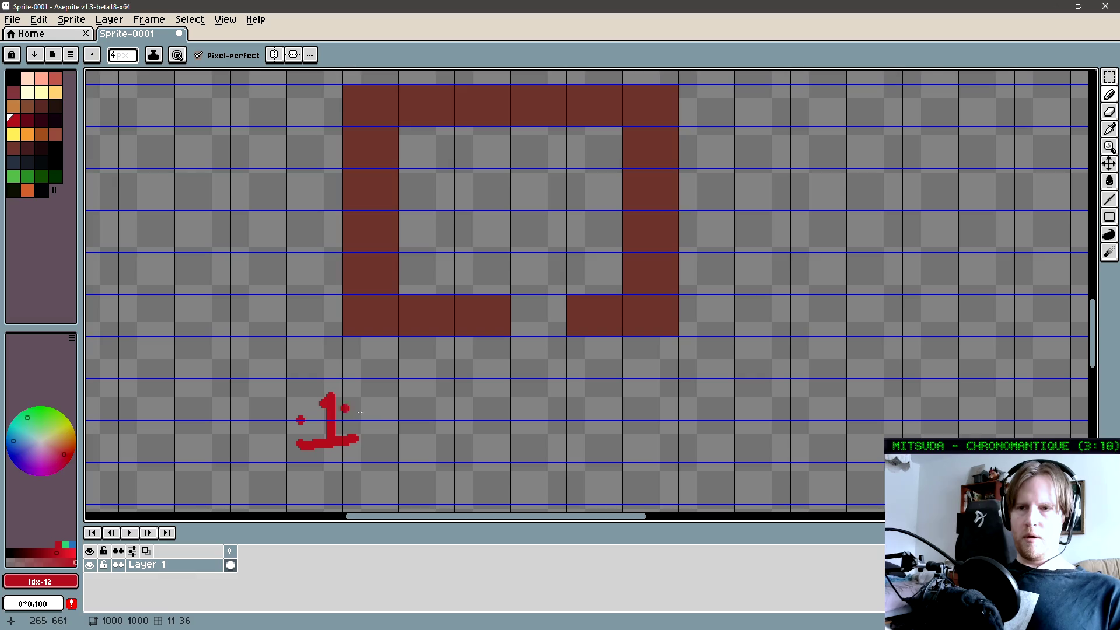
scroll(357, 445, "up", 3)
scroll(357, 444, "right", 1)
left_click(343, 398, "shift")
key("ctrl+z")
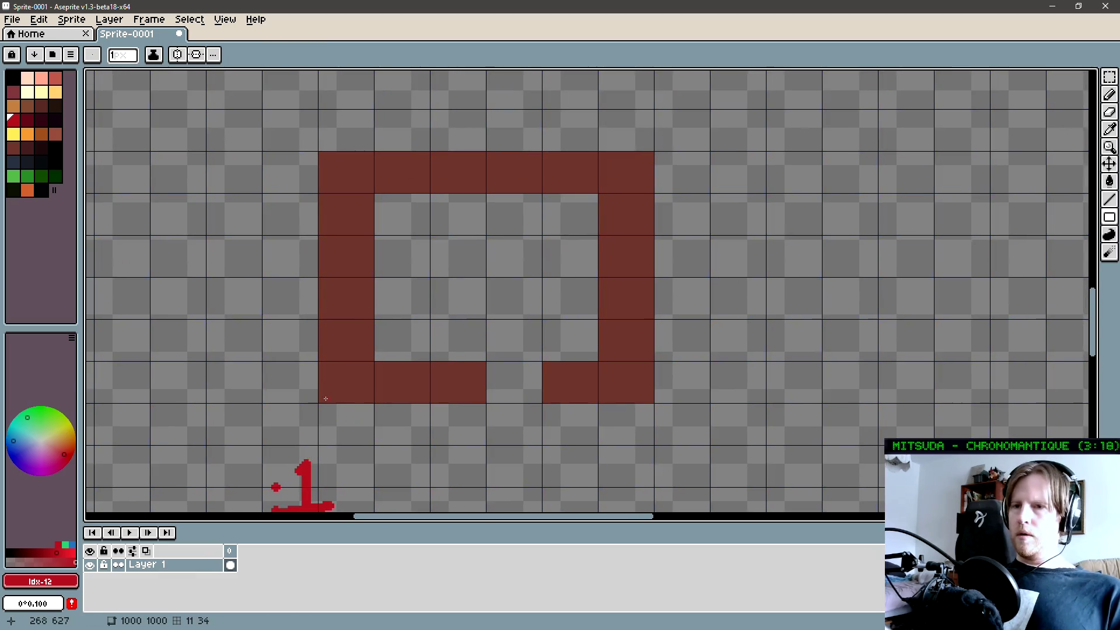
- Frame the whole room with a thin red rectangle, then sample the dark brown wall colour
key("plus")
mouse_move(320, 402)
left_mouse_down()
mouse_move(513, 212)
mouse_move(680, 175)
mouse_move(652, 154)
left_mouse_up()
scroll(647, 327, "right", 5)
scroll(647, 327, "up", 1)
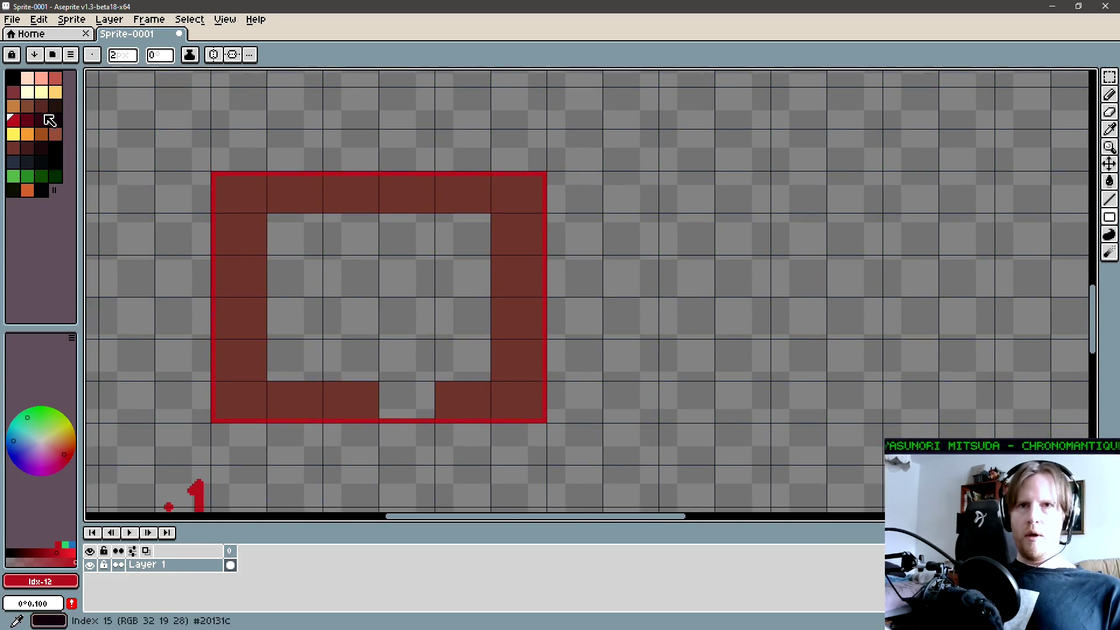
key("i")
left_click(381, 400)
- Extend the bottom wall rightward, leaving a one-cell doorway gap for the second room
key("g")
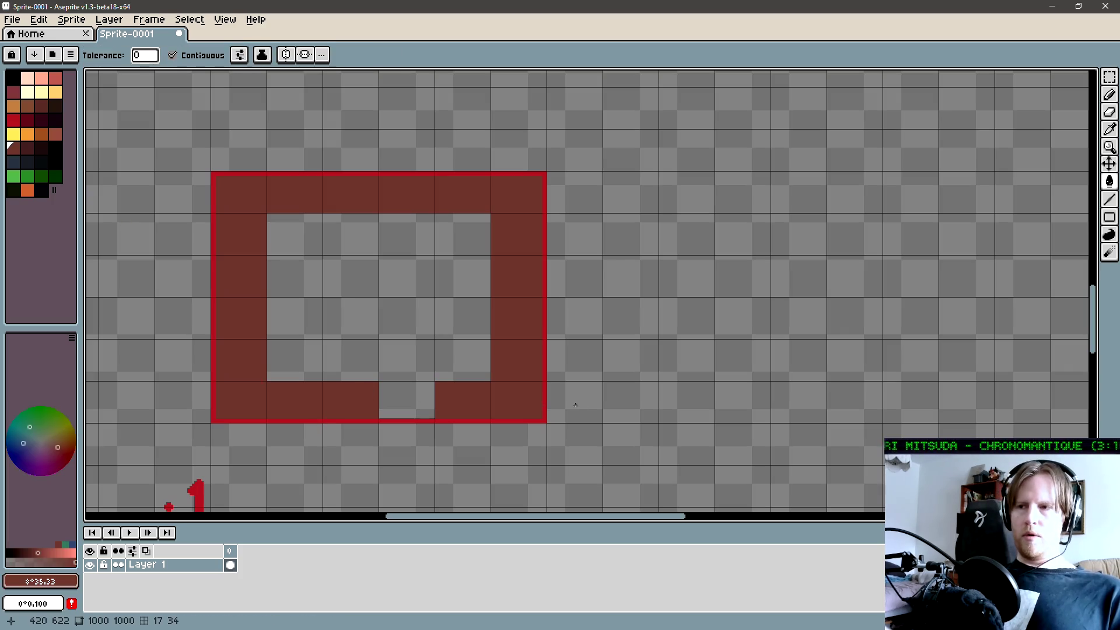
left_click(571, 405)
left_click(631, 403)
left_click(742, 401)
left_click(798, 396)
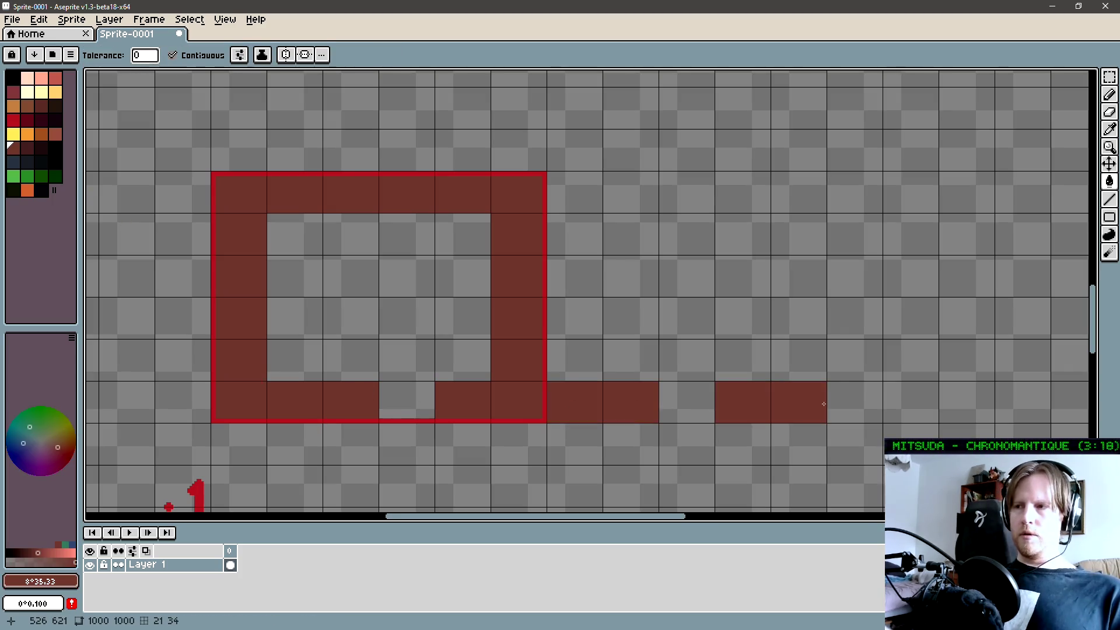
left_click(857, 386)
- Fill the second room's right wall and its top wall back to the first room
left_click(856, 361)
left_click(856, 317)
left_click(857, 277)
left_click(858, 233)
left_click(862, 192)
left_click(798, 192)
left_click(739, 191)
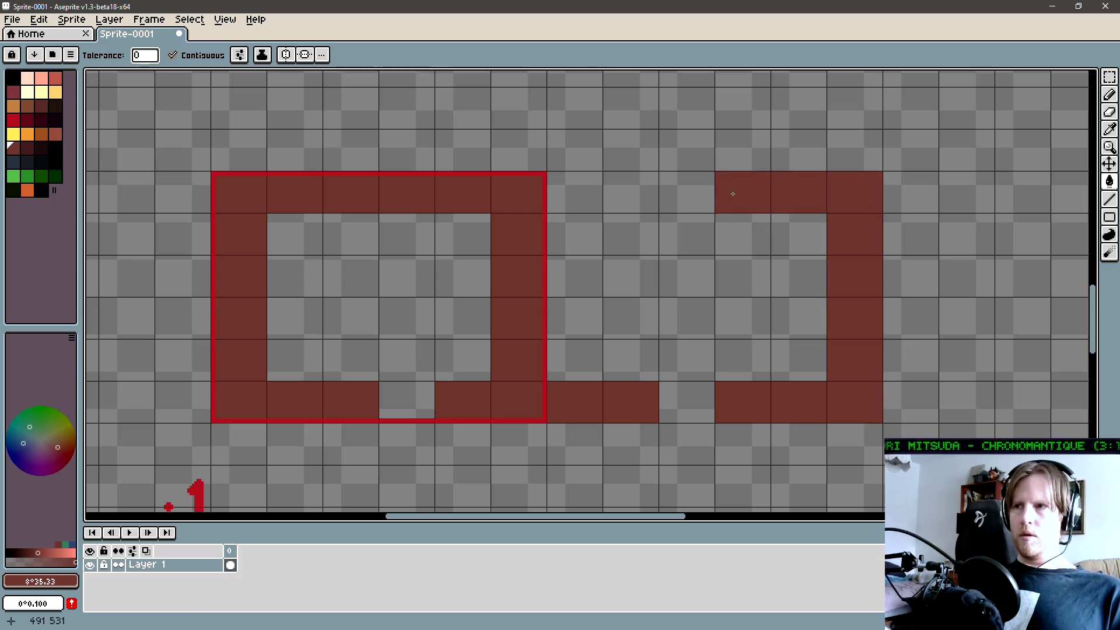
left_click(685, 191)
left_click(591, 190)
left_click(635, 197)
- Sample the red of the 1, then choose bright blue for the second room
scroll(639, 363, "down", 2)
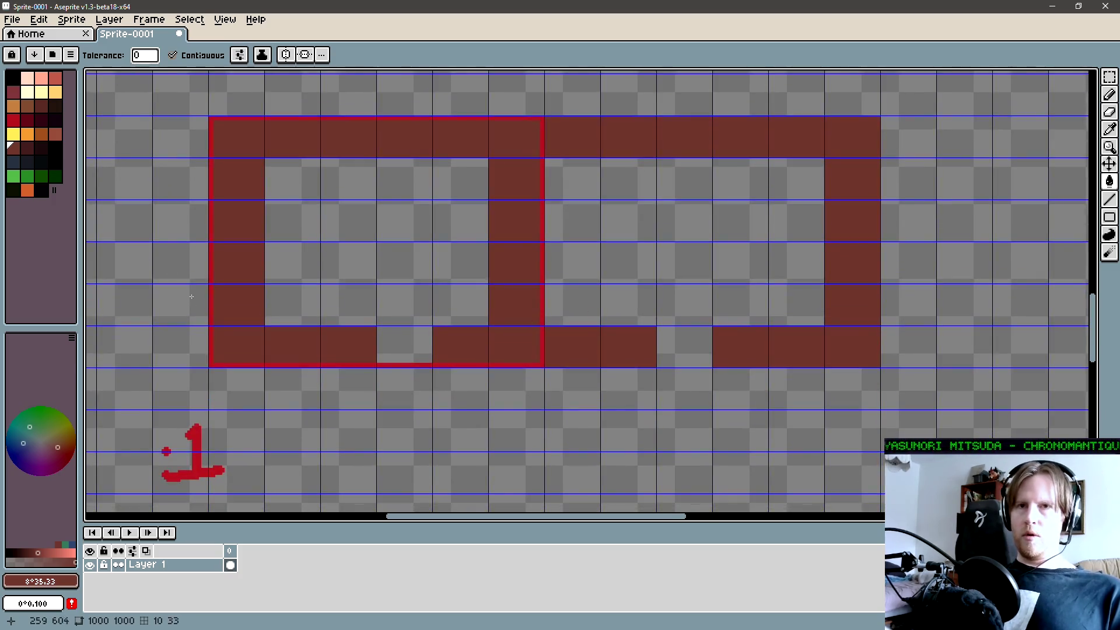
key("i")
left_click(202, 434)
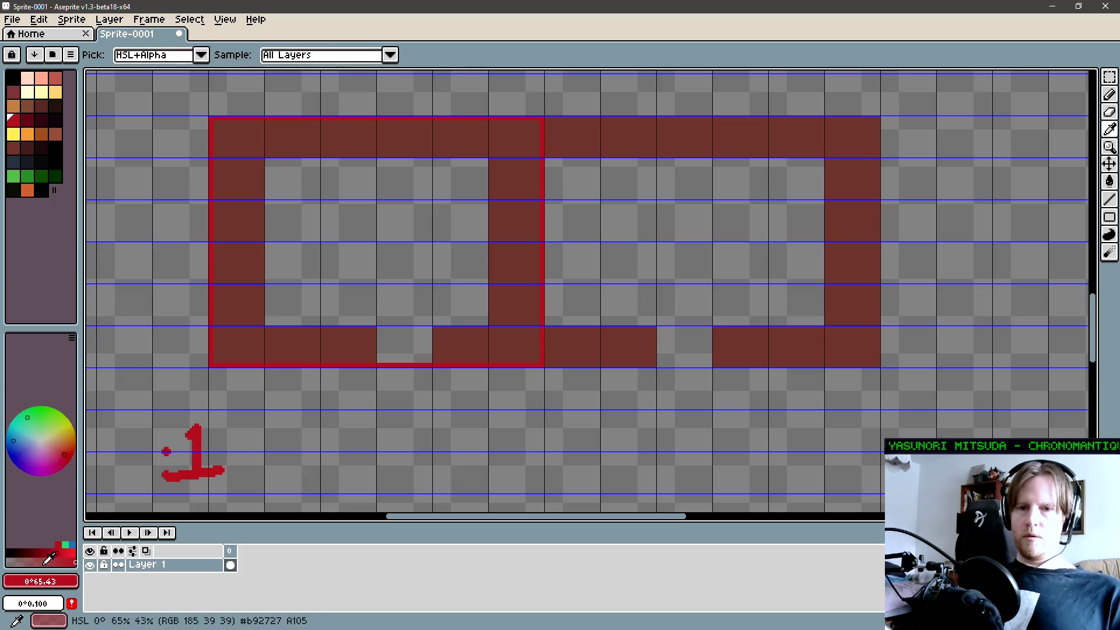
left_click(25, 445)
- Draw a blue 2 beside the 1 and outline the second room with a blue rectangle
key("g")
key("b")
left_click(267, 433)
mouse_move(293, 436)
left_mouse_down()
mouse_move(337, 451)
mouse_move(361, 482)
left_mouse_up()
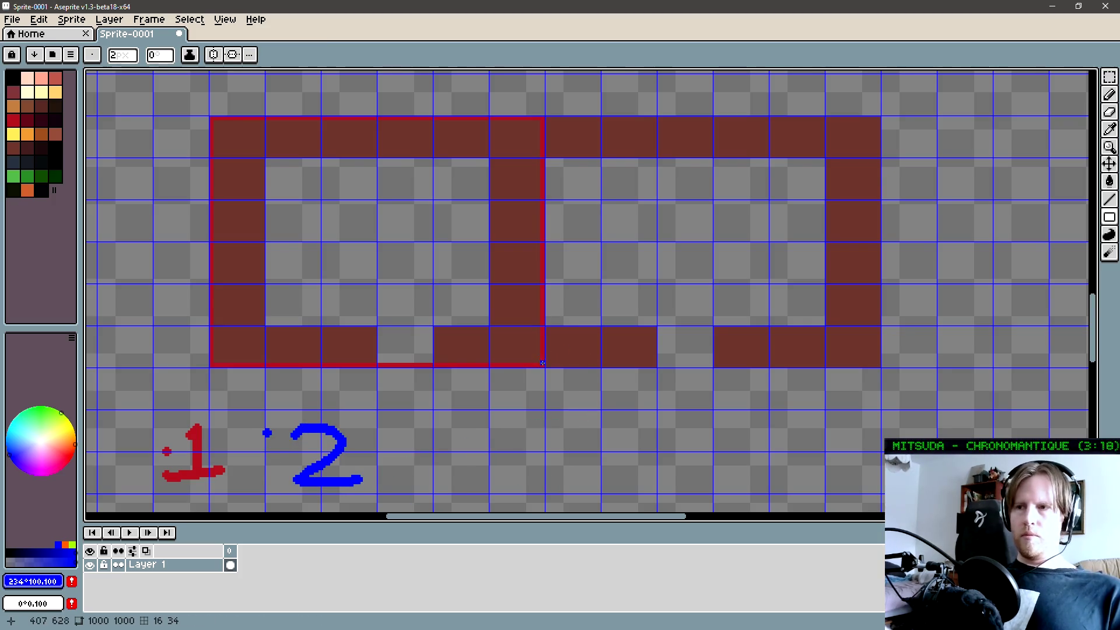
mouse_move(543, 365)
left_mouse_down()
mouse_move(884, 167)
mouse_move(874, 120)
mouse_move(817, 120)
mouse_move(880, 119)
left_mouse_up()
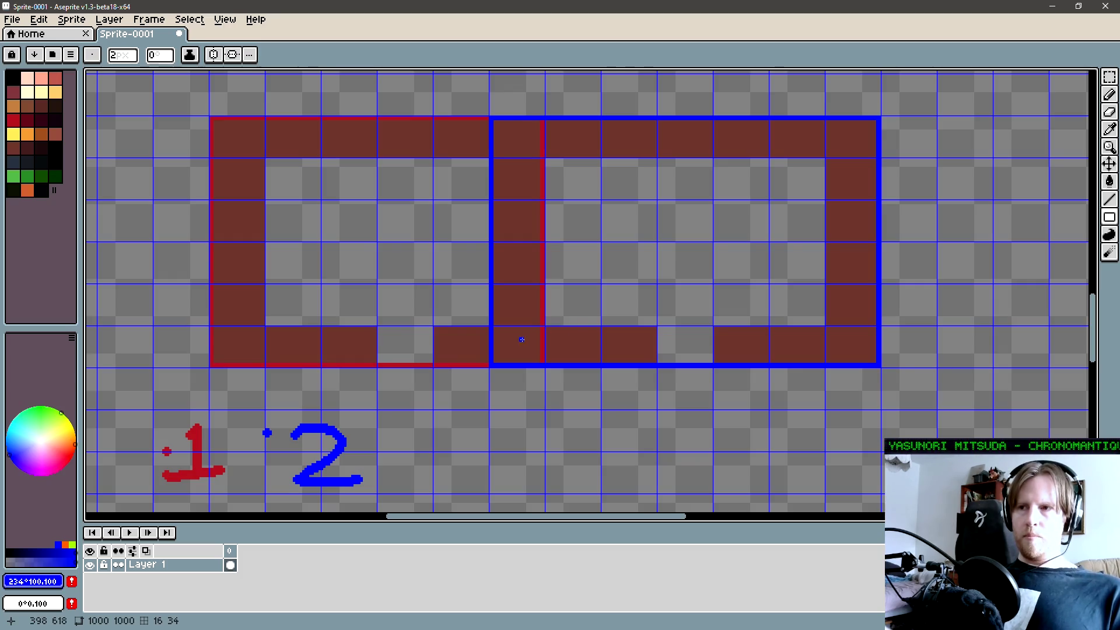
- Marquee-select the wall column shared by rooms 1 and 2
key("m")
left_click_drag(583, 350, 589, 146)
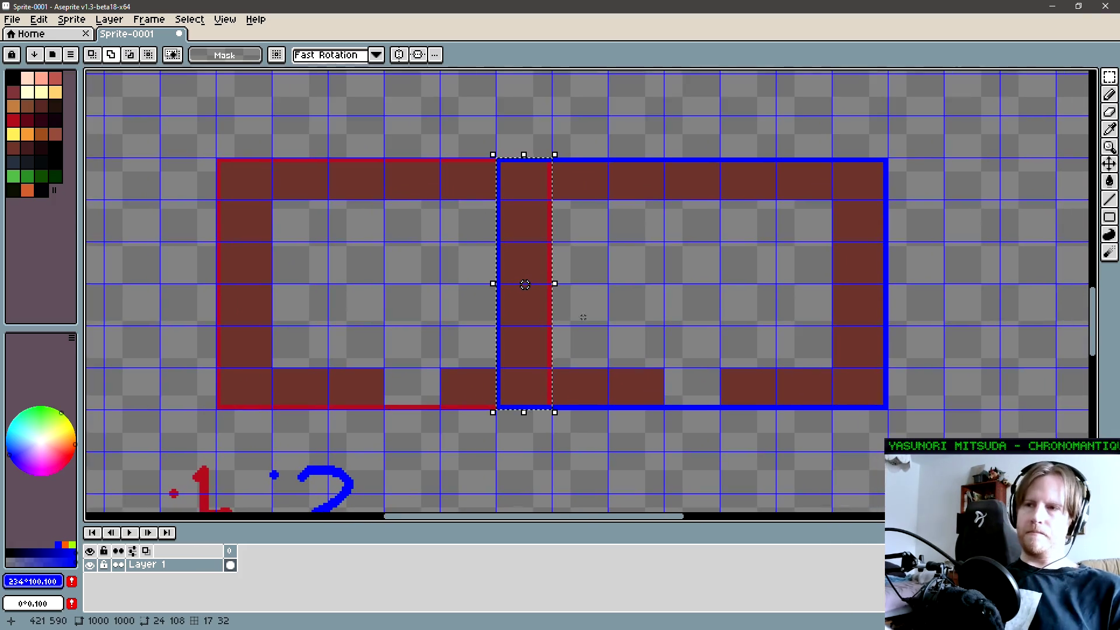
- Clear the selection, zoom and center both rooms, then select the shared wall column
scroll(638, 309, "down", 1)
scroll(641, 315, "down", 1)
key("ctrl+d")
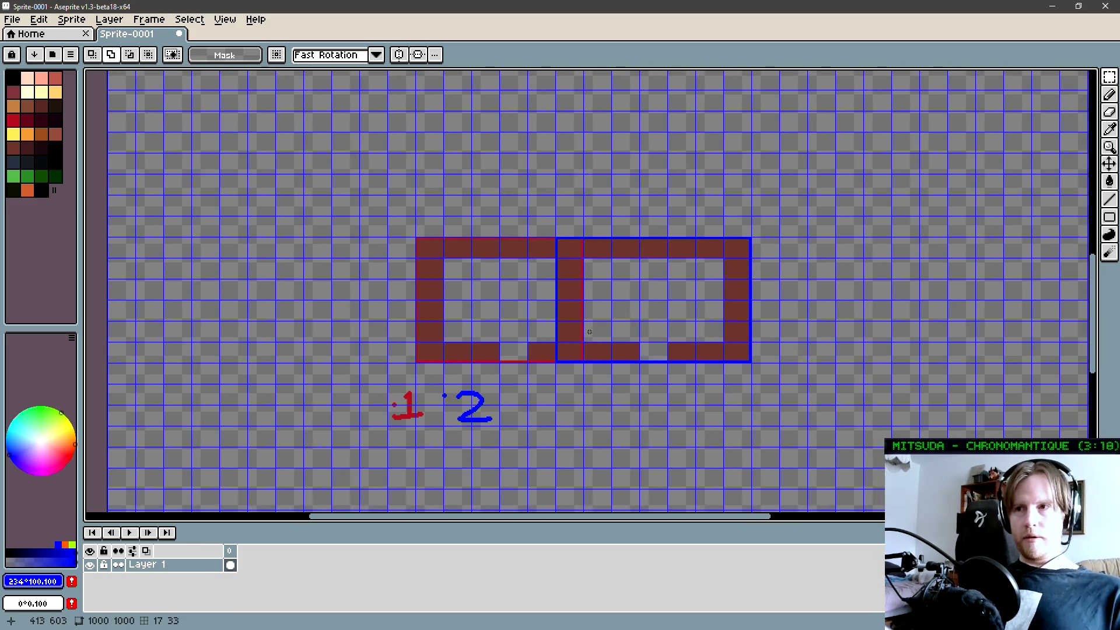
scroll(583, 332, "up", 1)
scroll(565, 346, "up", 1)
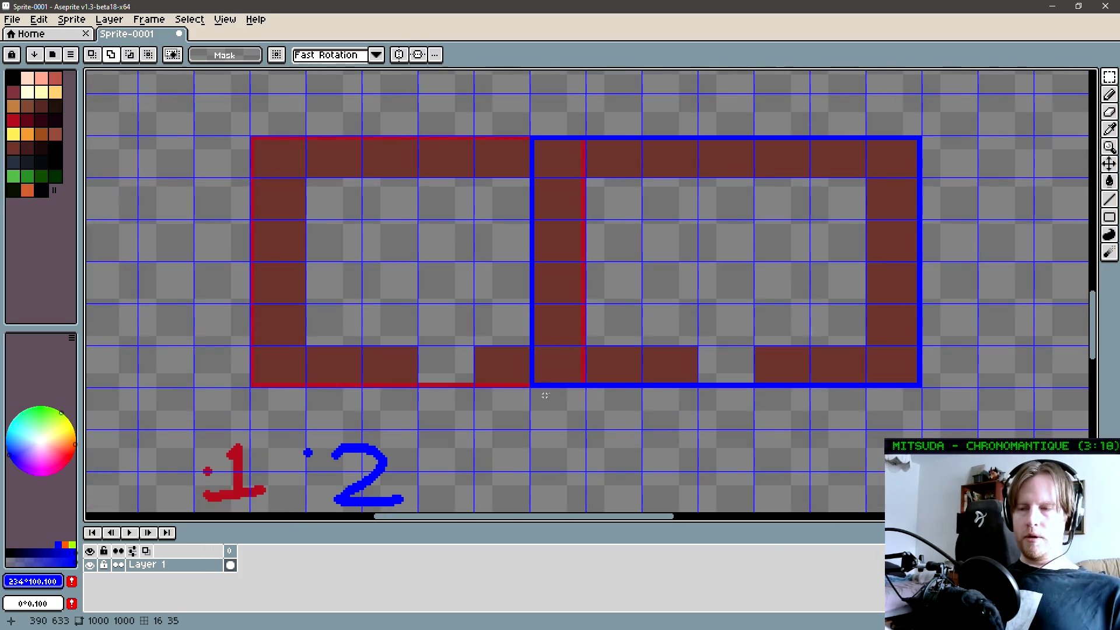
left_click_drag(565, 347, 441, 437)
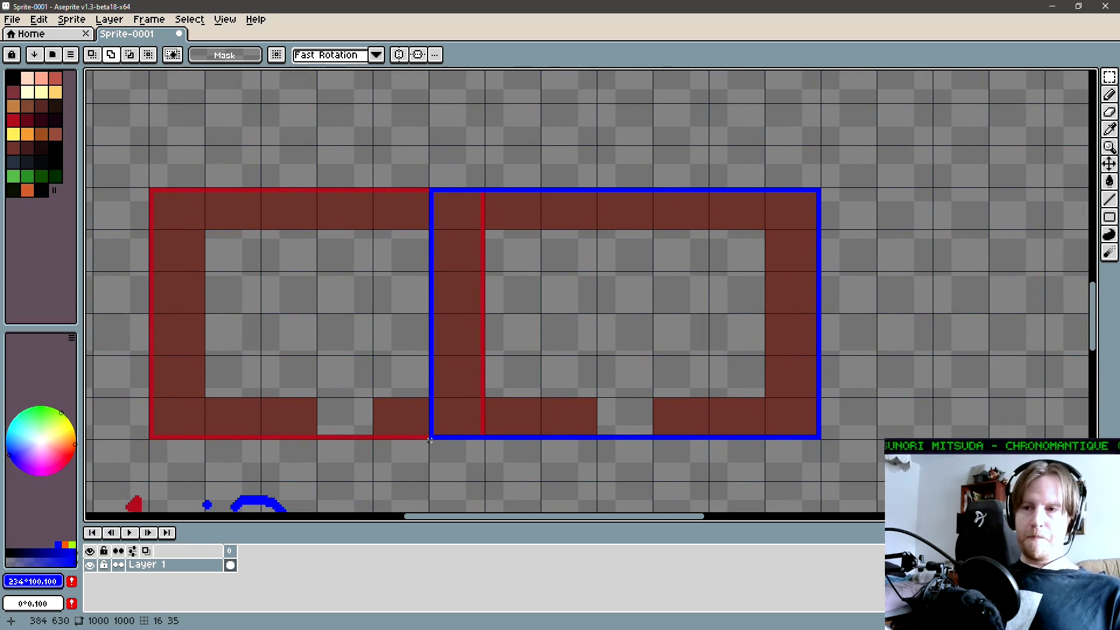
left_click_drag(430, 437, 484, 191)
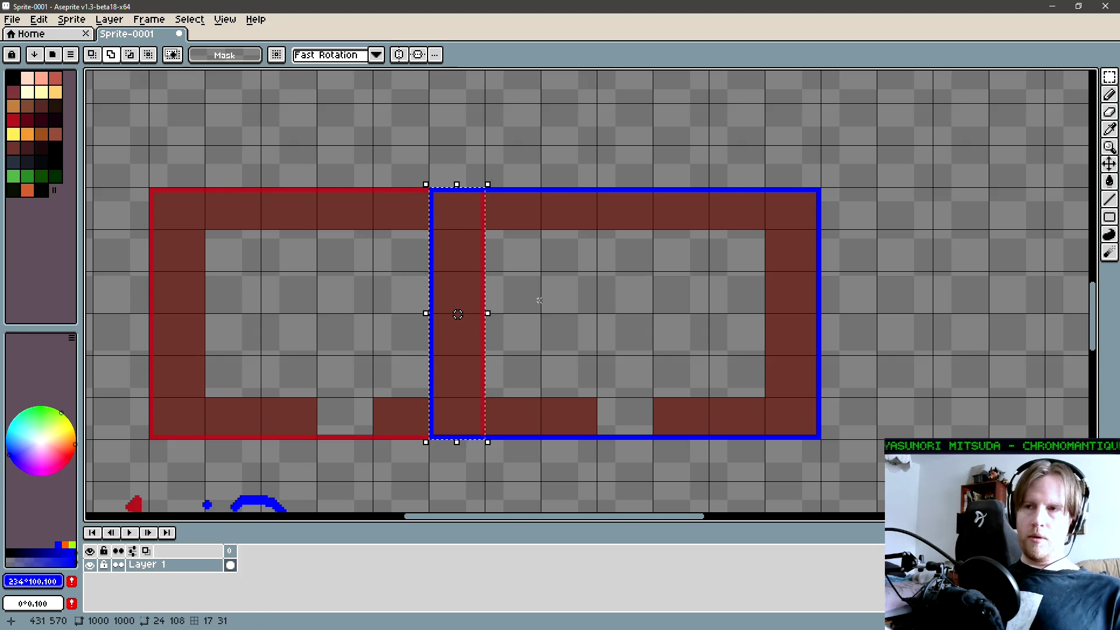
- Reselect the shared wall column up close, deselect it, and return to Visual Studio
scroll(493, 314, "right", 2)
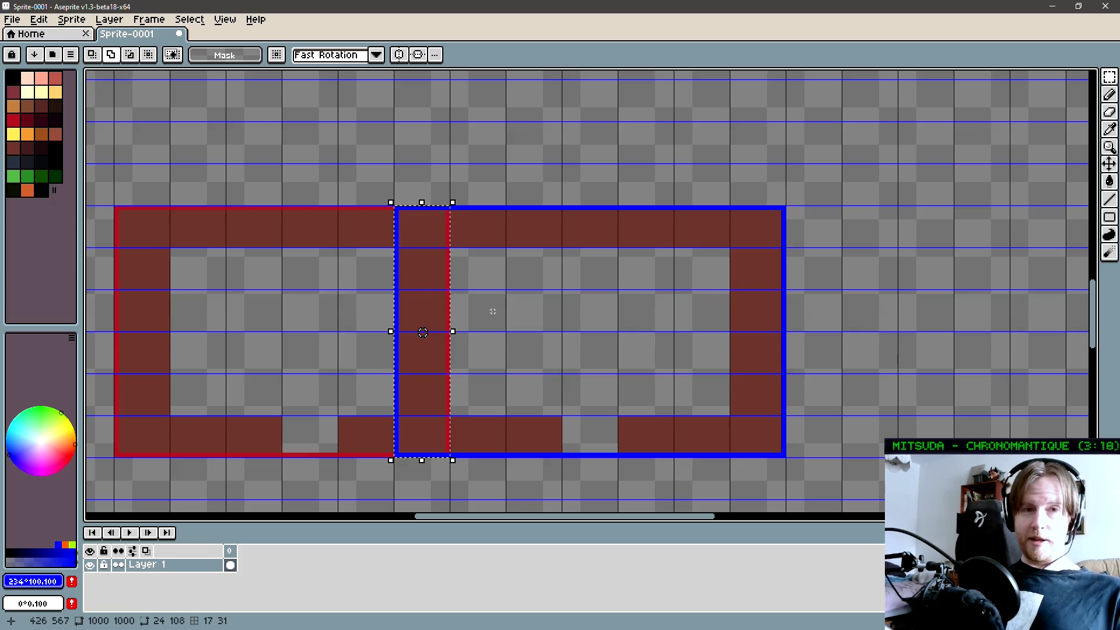
left_click_drag(481, 319, 485, 291)
scroll(485, 292, "right", 2)
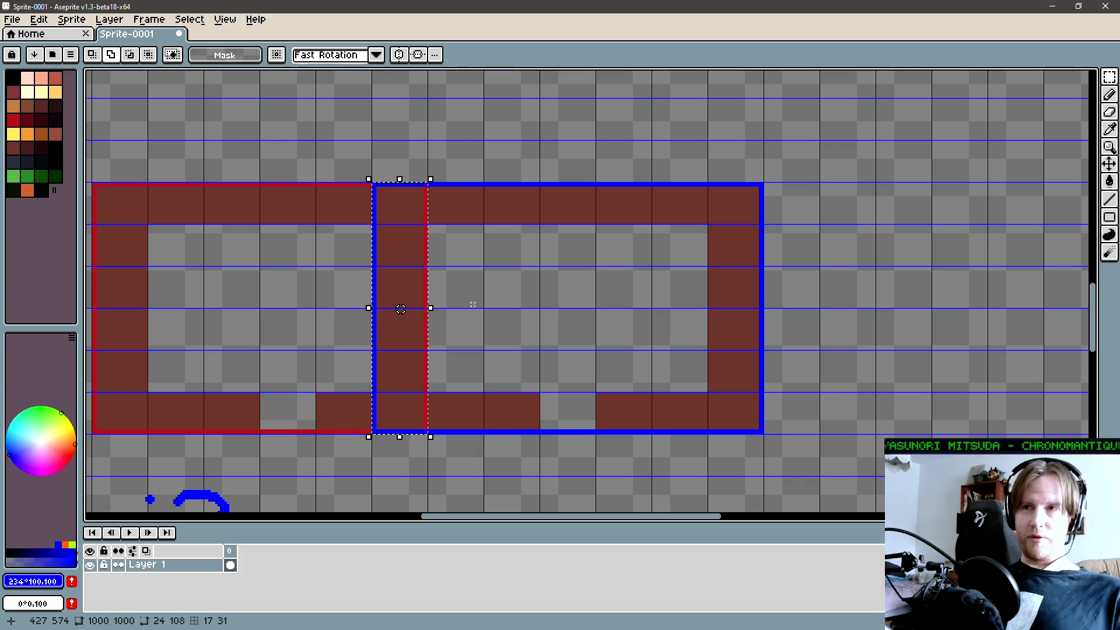
scroll(526, 297, "left", 2)
left_click(527, 297)
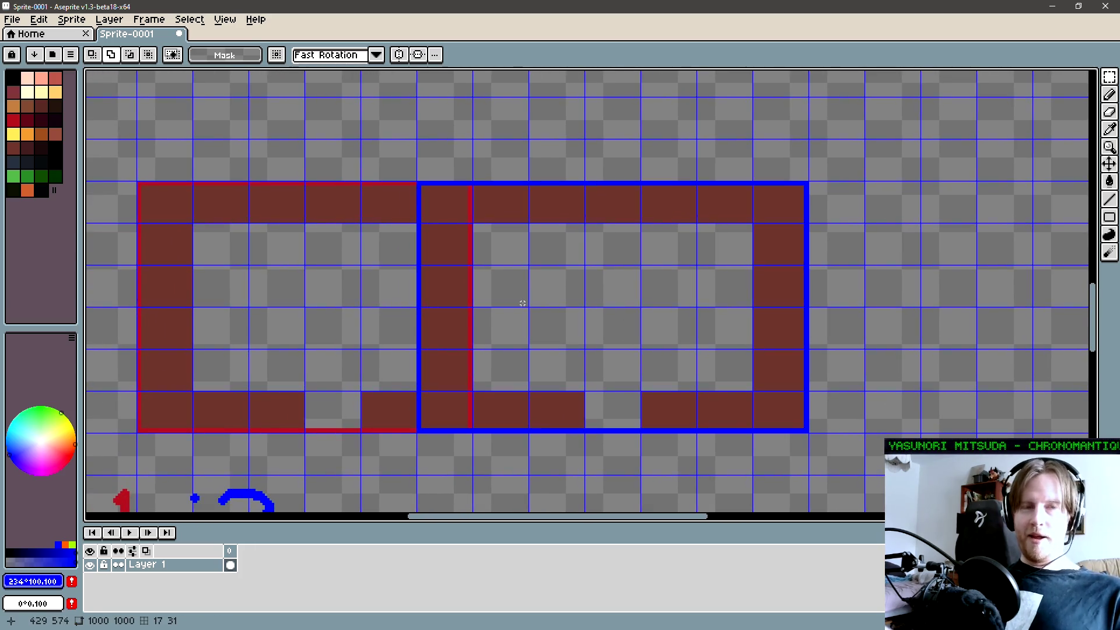
mouse_move(511, 333)
left_mouse_down()
mouse_move(513, 313)
mouse_move(497, 322)
left_mouse_up()
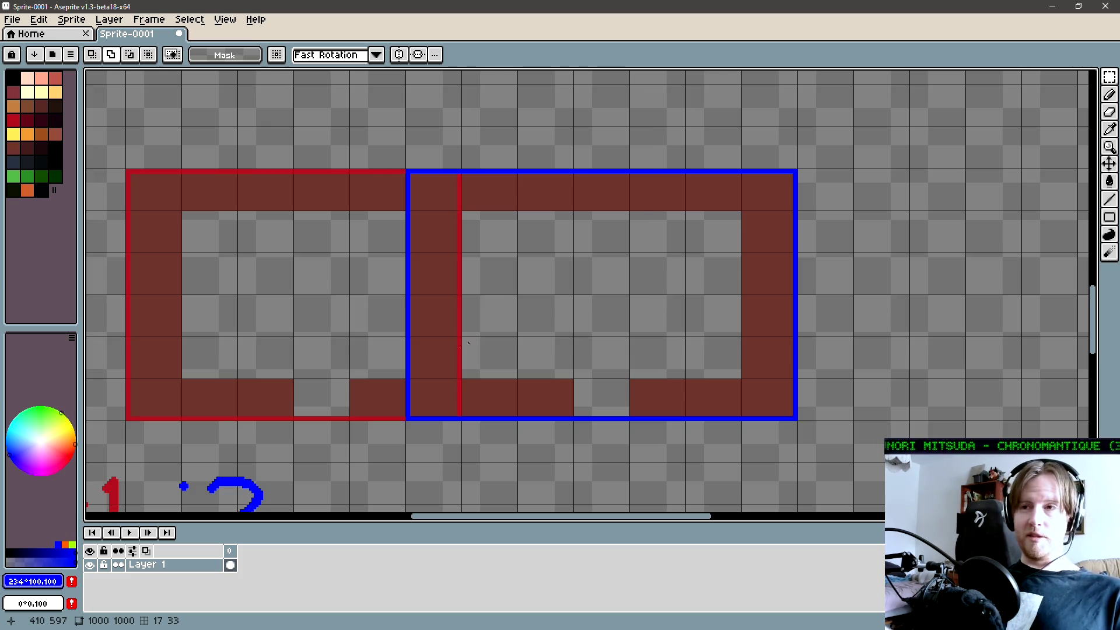
mouse_move(407, 419)
left_mouse_down()
mouse_move(443, 208)
mouse_move(461, 171)
left_mouse_up()
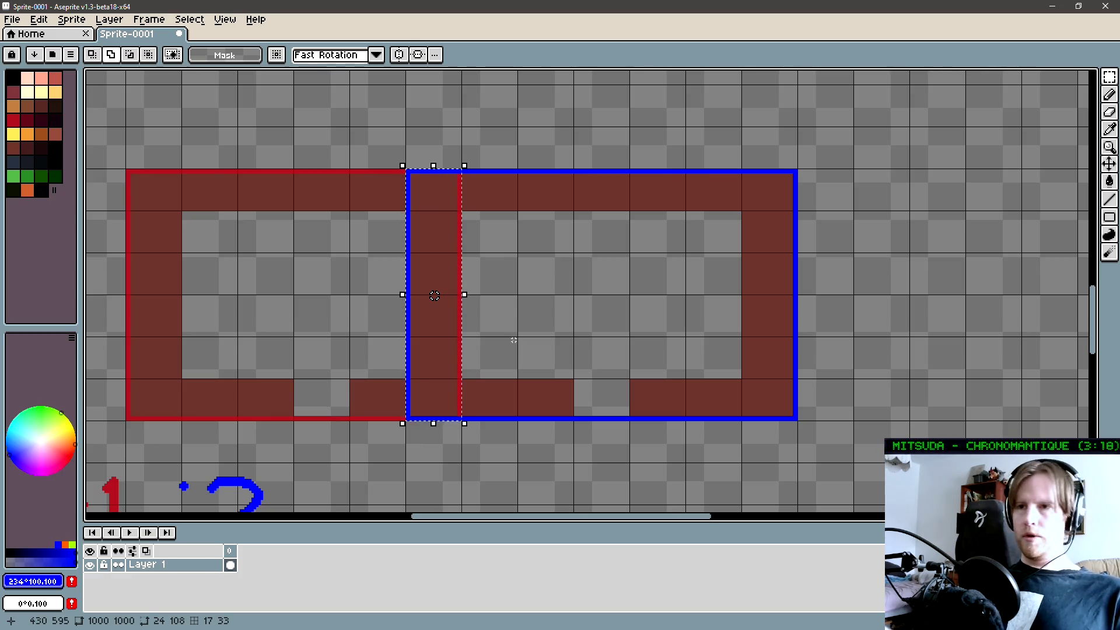
key("ctrl+d")
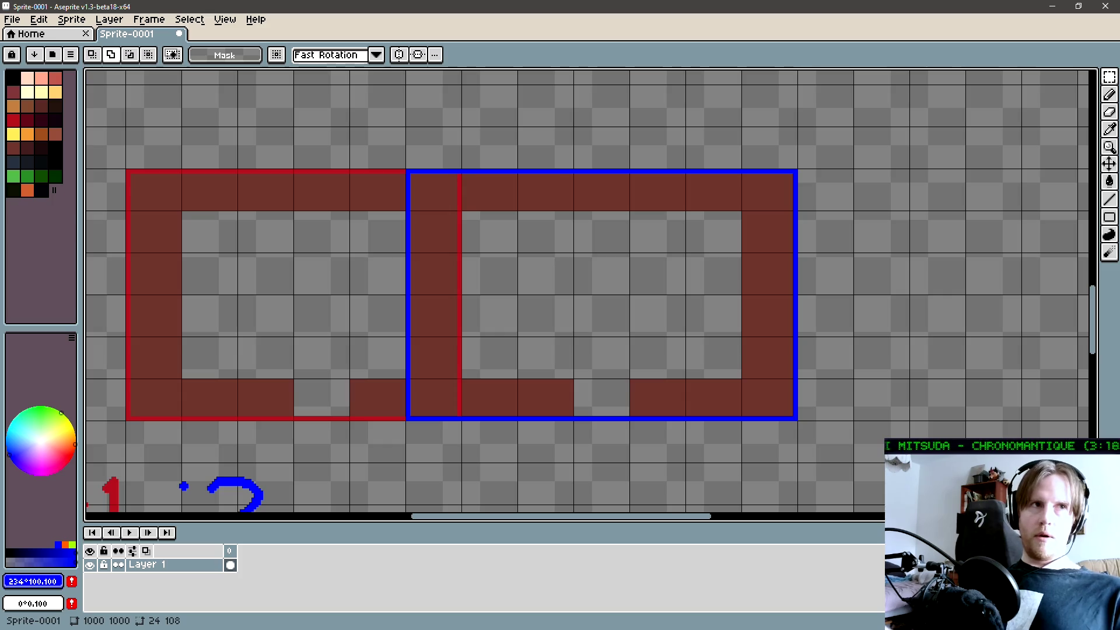
key("alt+Tab")
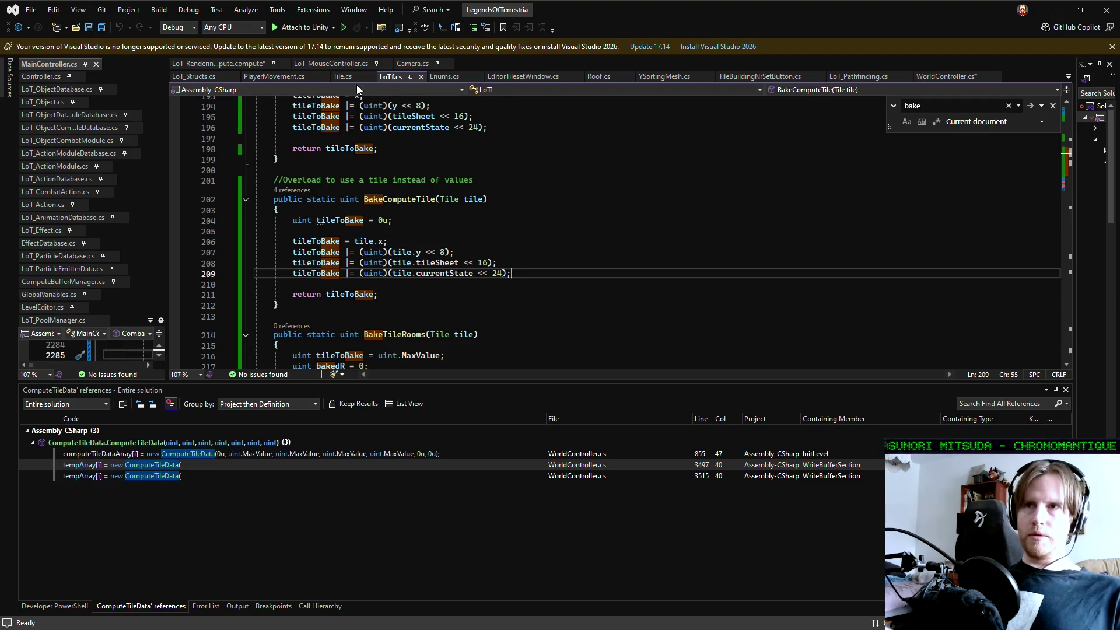
- Highlight the public List<byte> roomNumbers declaration on line 40 of Tile.cs
left_click(446, 289)
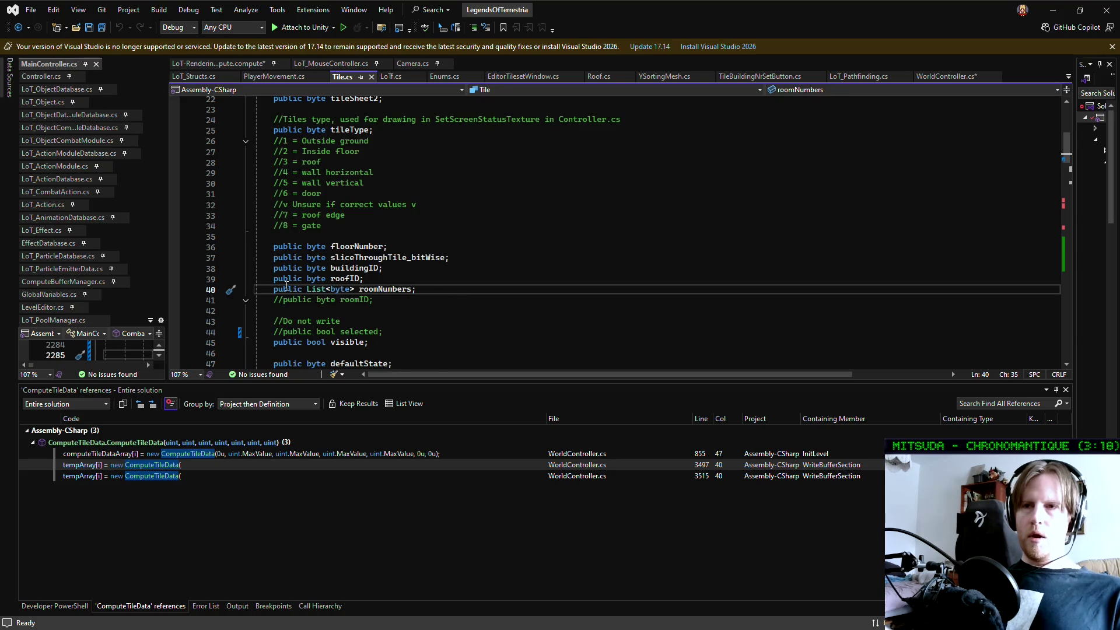
left_click_drag(273, 290, 415, 288)
left_click(469, 288)
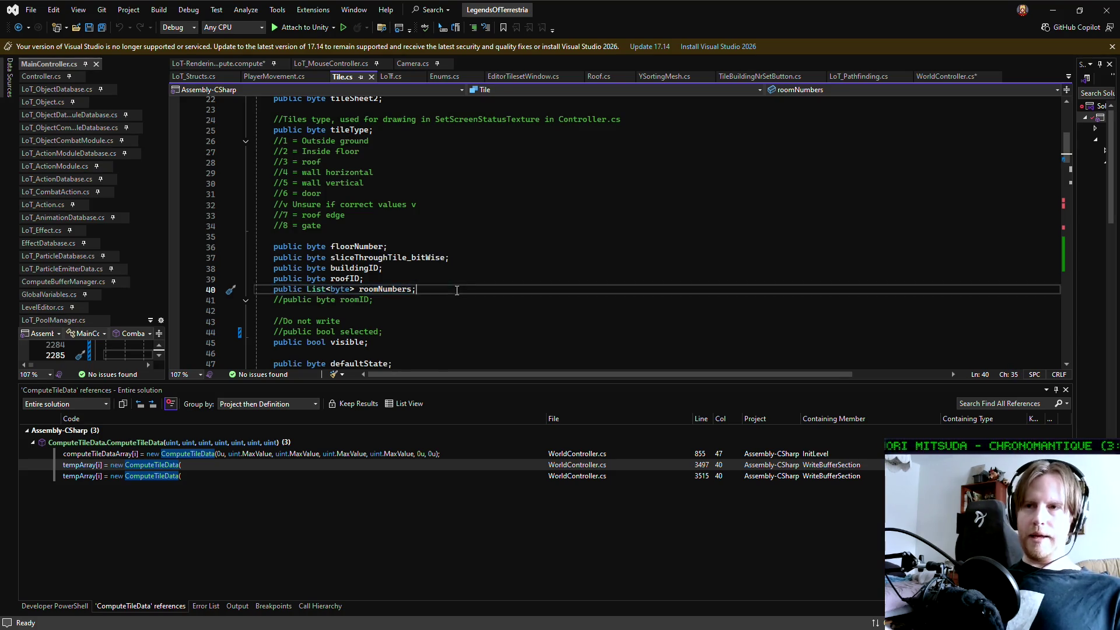
left_click_drag(273, 290, 414, 290)
left_click(419, 289)
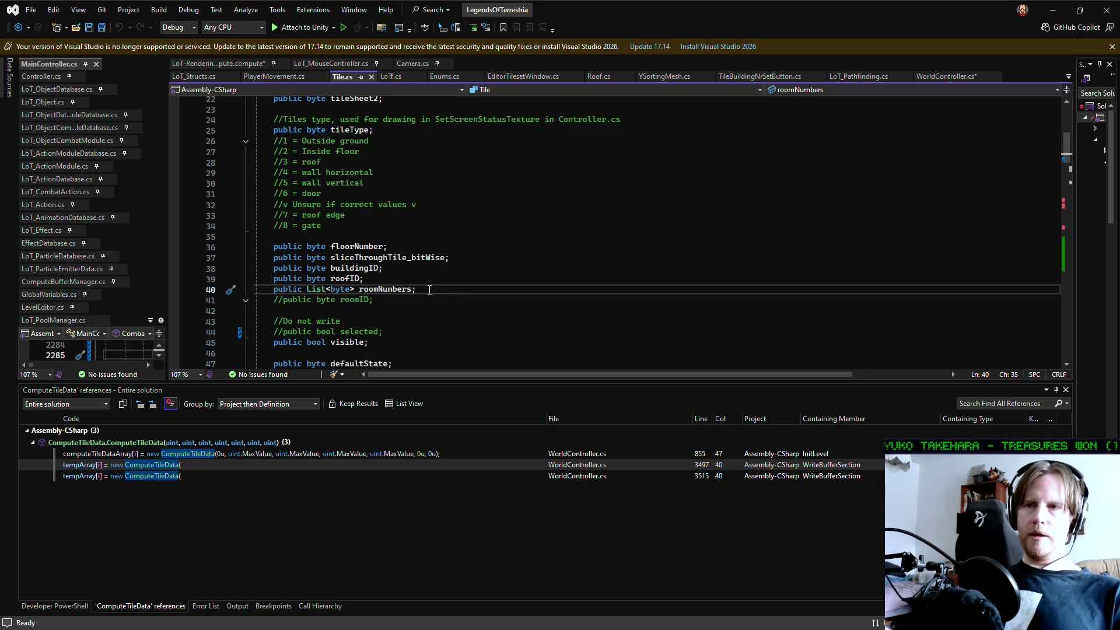
- Select and inspect the buildingID, roofID and roomNumbers fields on lines 38–40
key("shift+Home")
key("shift+Home")
key("shift+Up")
key("shift+Up")
key("shift+Down")
key("shift+Down")
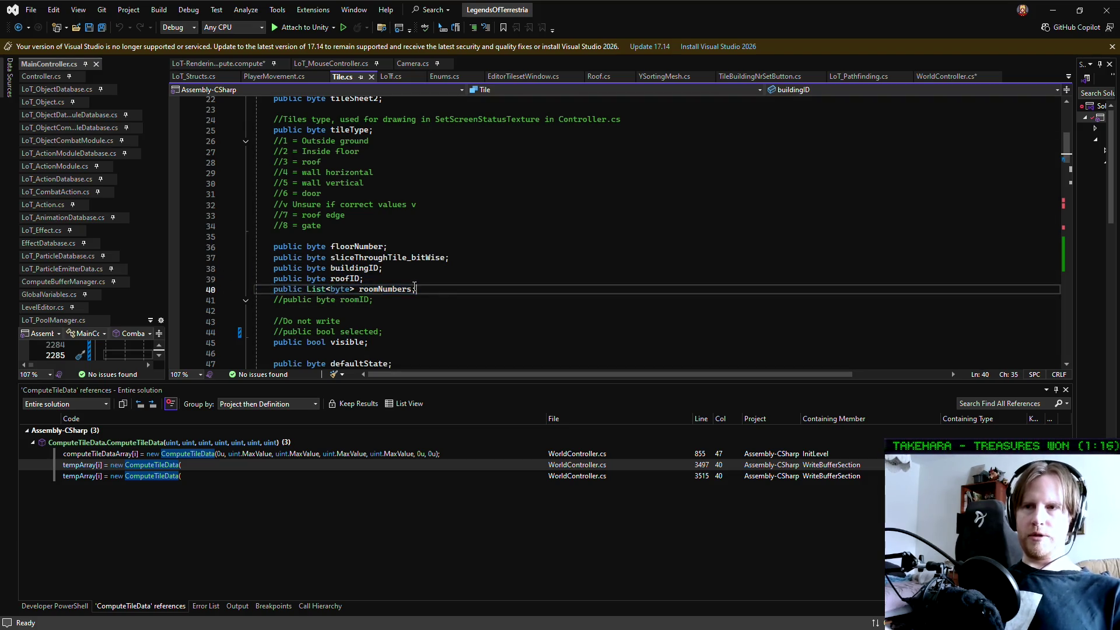
key("shift+Up")
key("shift+Up")
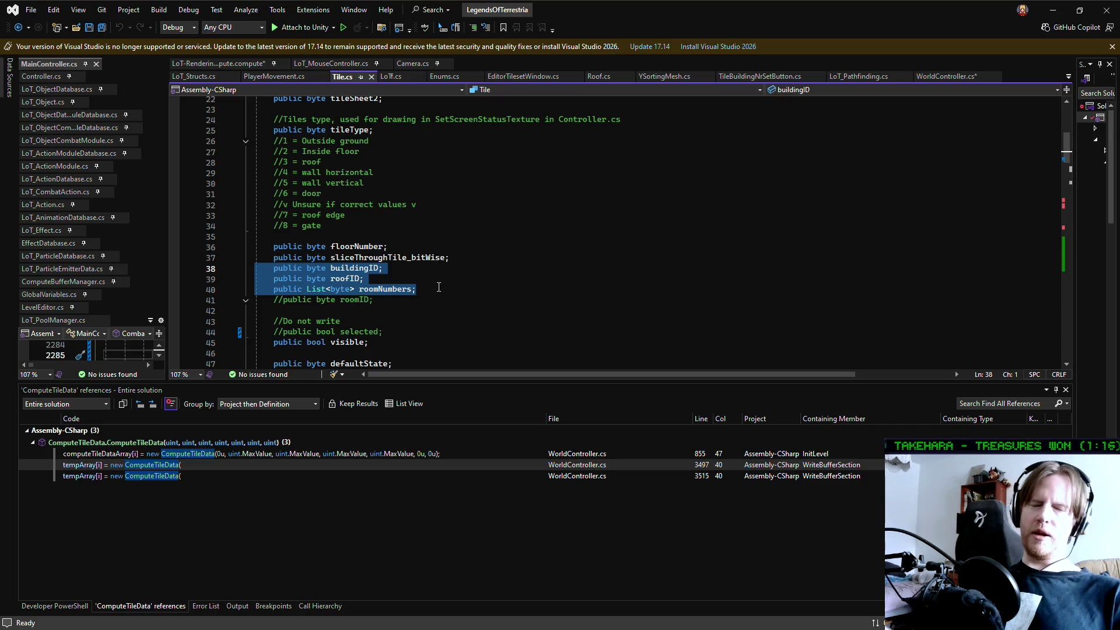
left_click(439, 287)
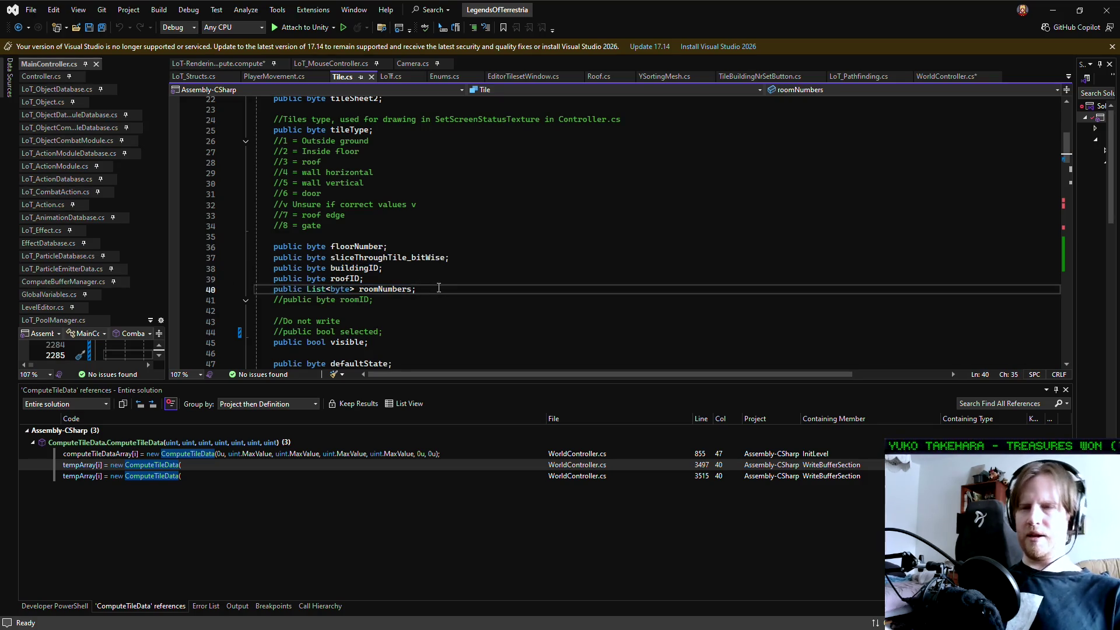
key("Up")
key("Up")
key("Down")
key("Down")
key("Up")
key("Up")
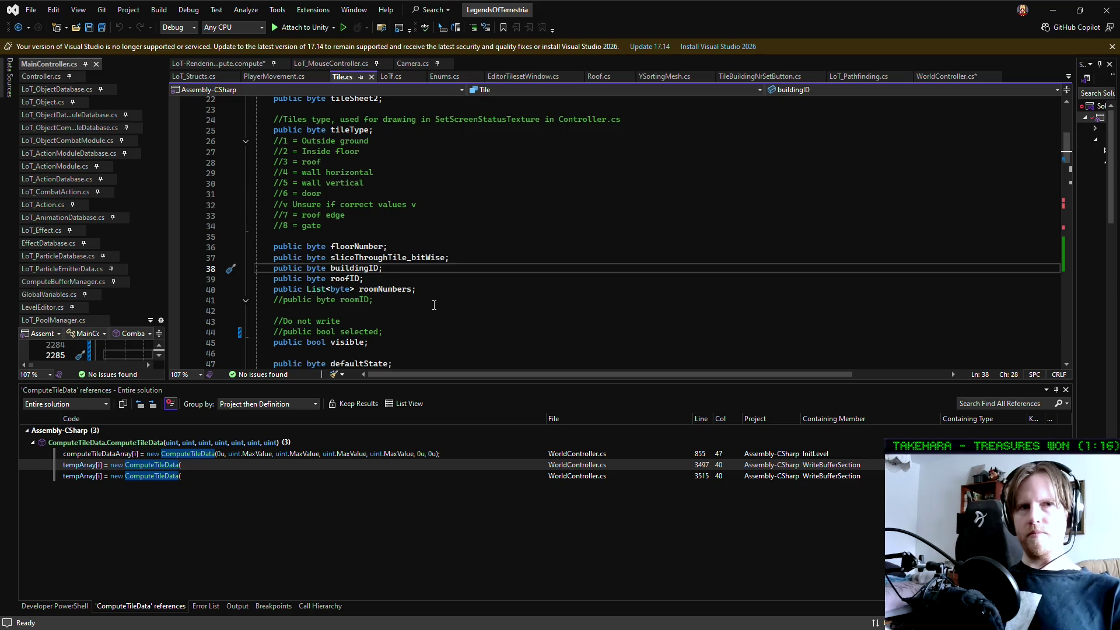
key("Down")
key("Down")
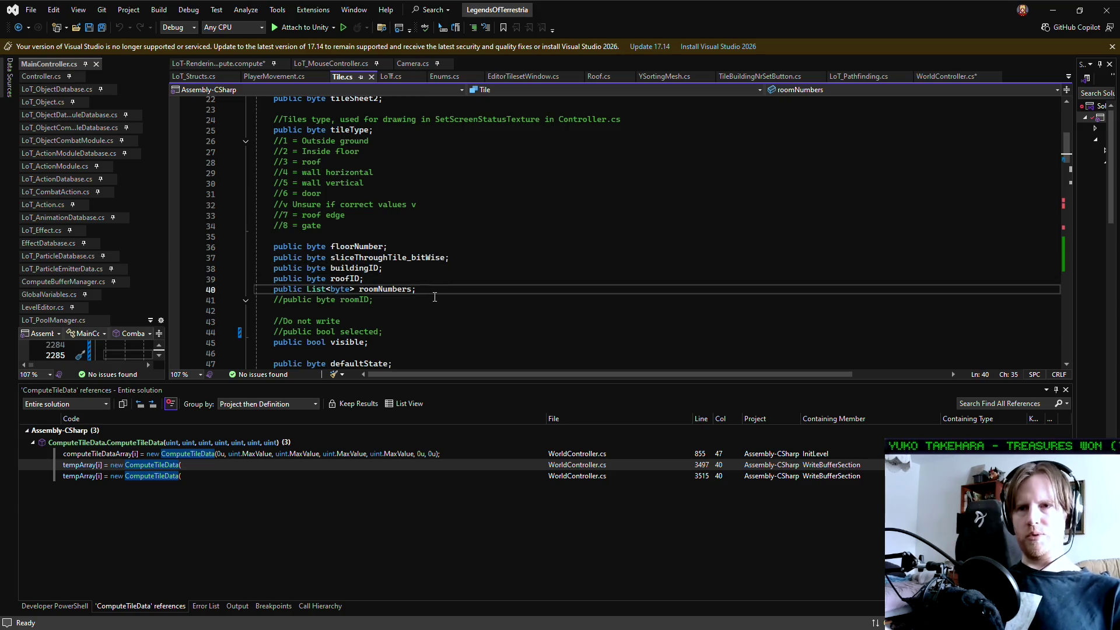
- Enlarge the code editor, reselect lines 38–40, then widen the MainController.cs pane
left_click_drag(455, 382, 455, 467)
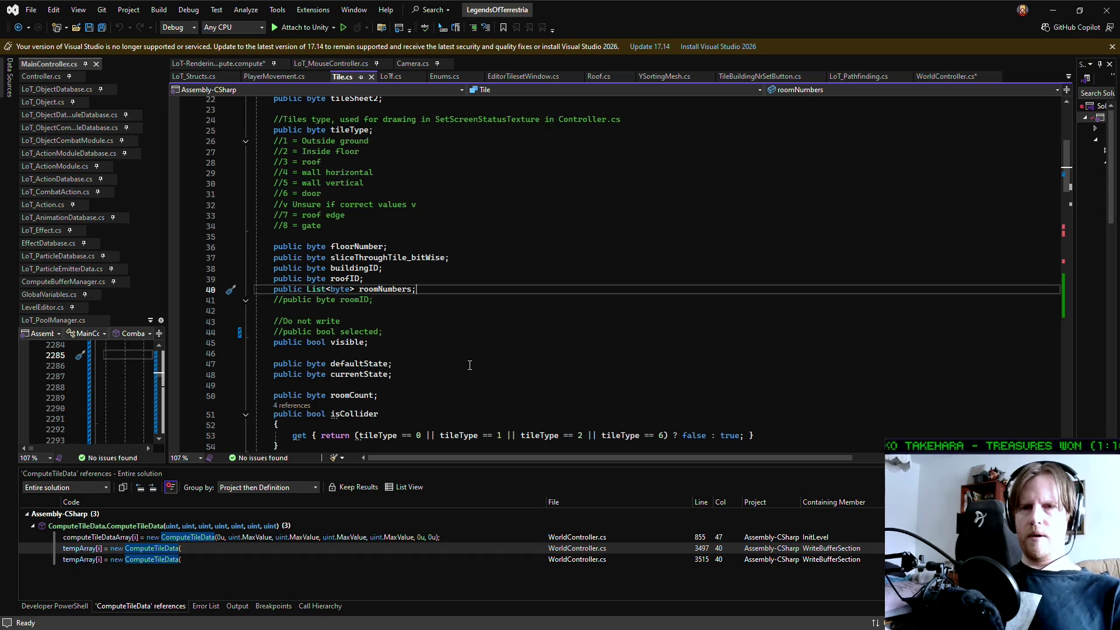
mouse_move(415, 289)
left_mouse_down()
mouse_move(230, 289)
mouse_move(212, 267)
left_mouse_up()
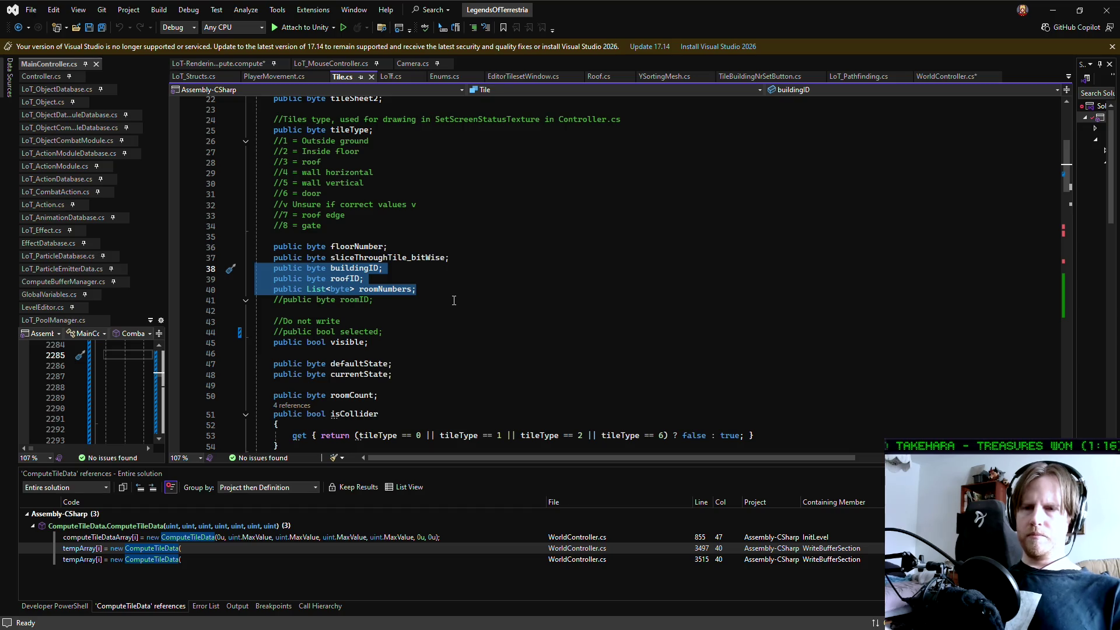
left_click(442, 288)
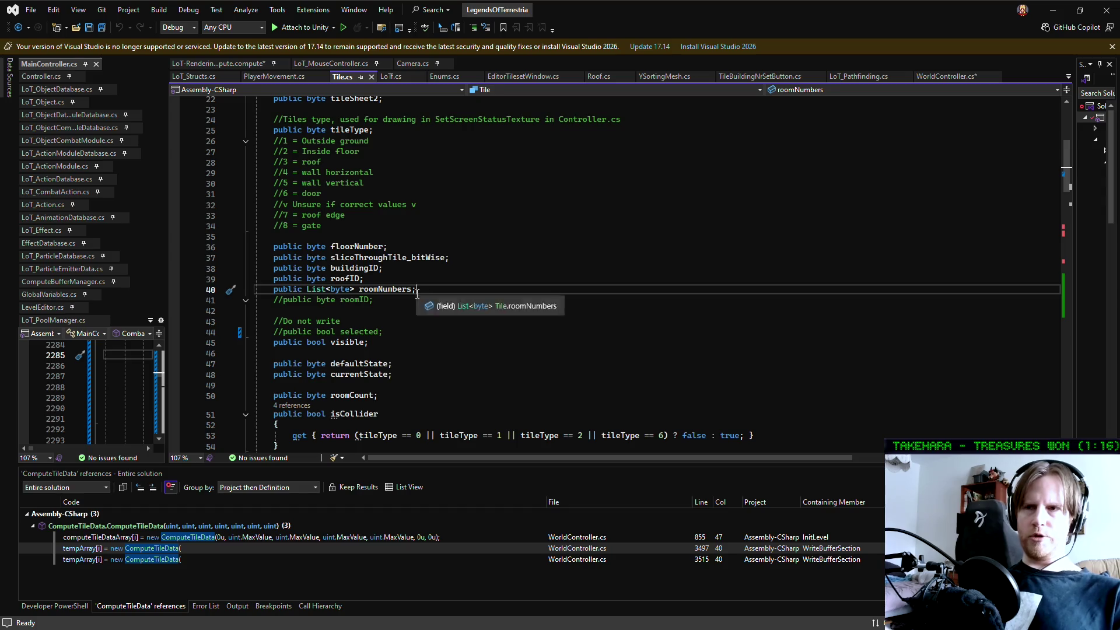
key("shift+Home")
key("shift+Home")
key("shift+Up")
key("shift+Up")
left_click(412, 289)
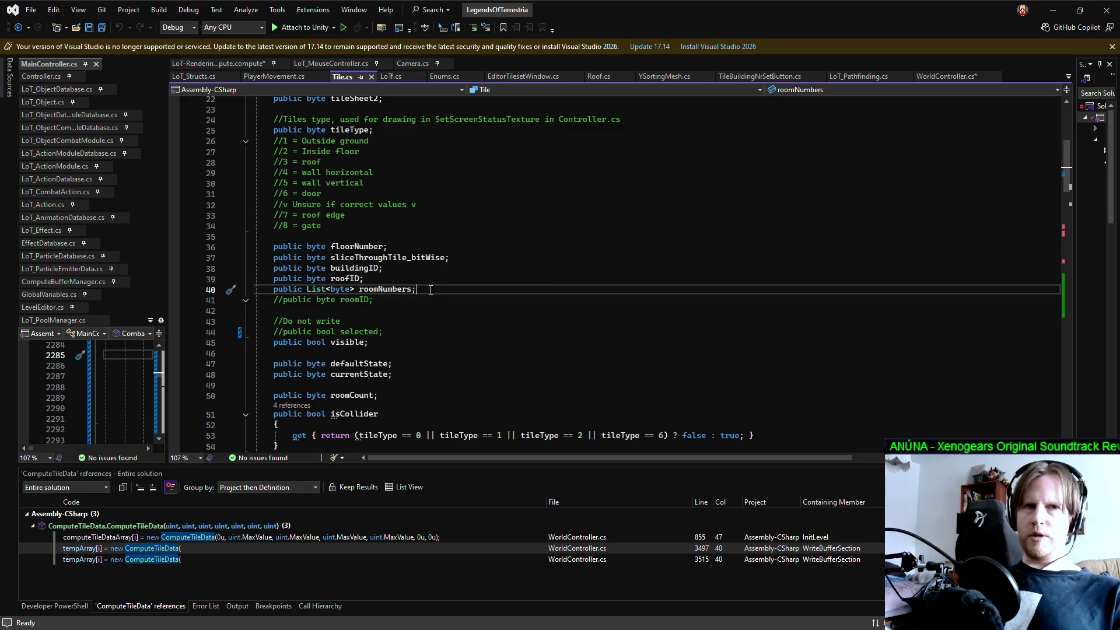
mouse_move(428, 288)
left_mouse_down()
mouse_move(209, 290)
mouse_move(201, 269)
left_mouse_up()
left_click(436, 290)
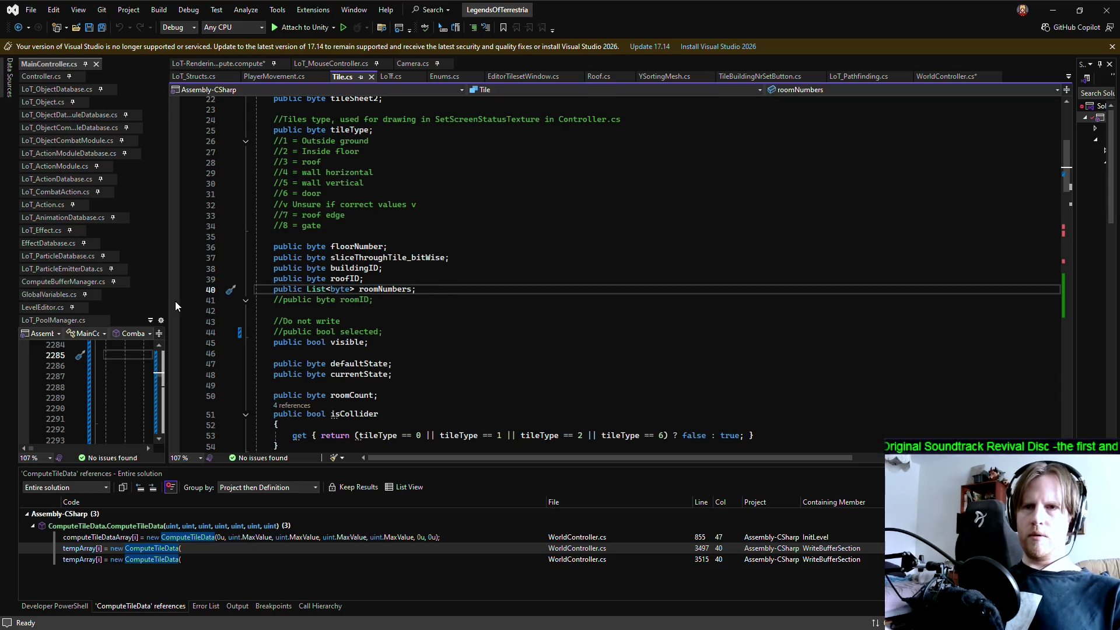
left_click_drag(169, 301, 671, 301)
- Search MainController.cs for 'room' to locate the rooms reference
left_click(319, 251)
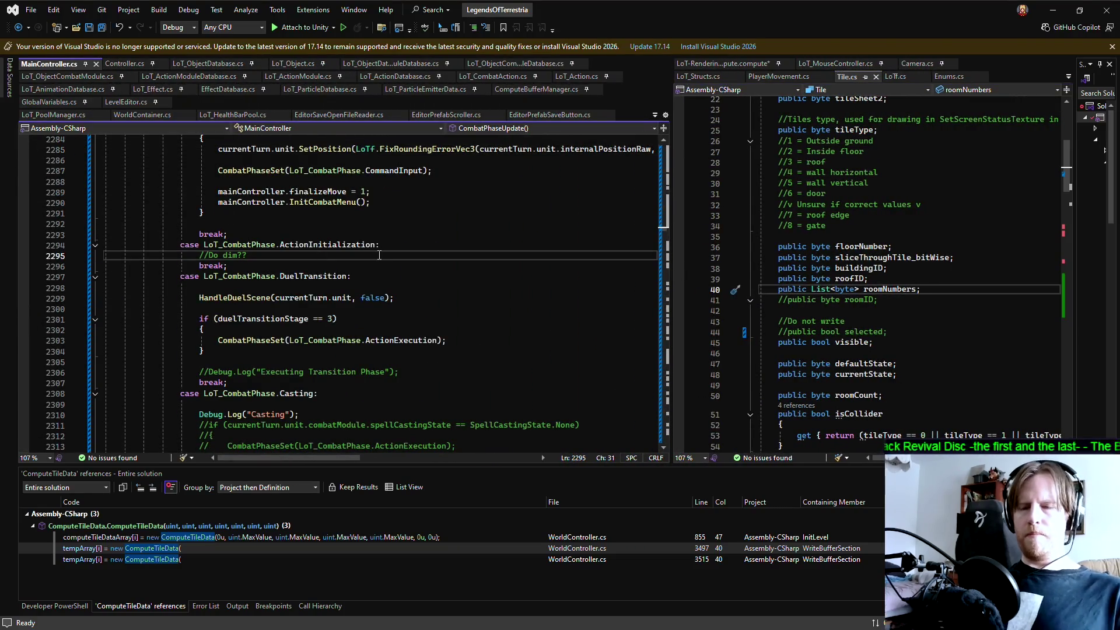
key("ctrl+f")
type("room")
key("Return")
key("Return")
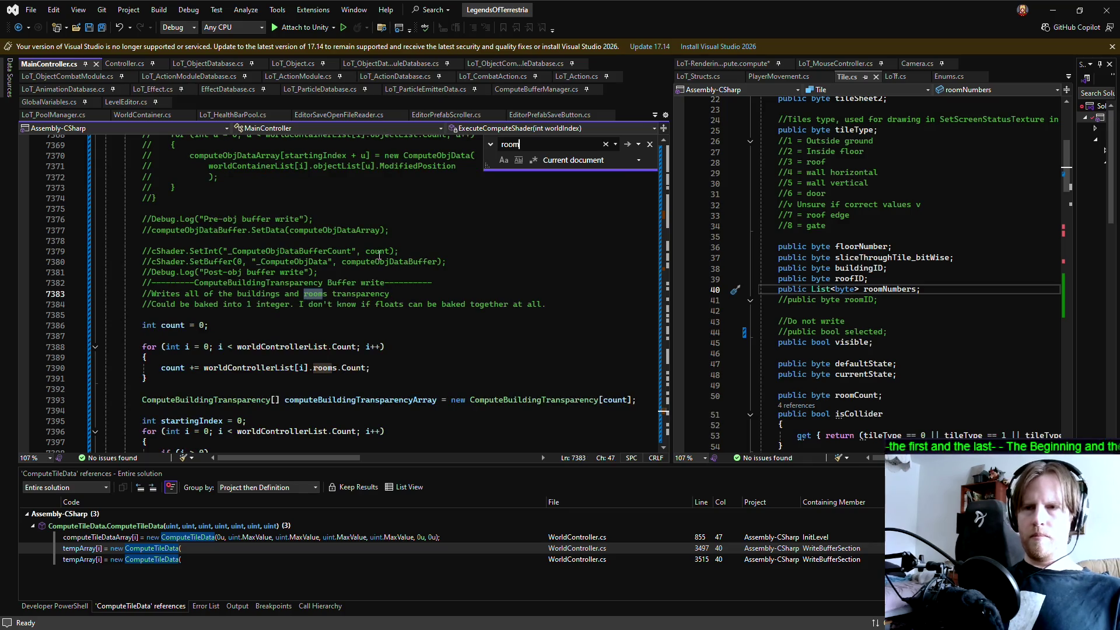
- Follow rooms, then the Room type, to the Room class in Room.cs and select its vertices field
right_click(324, 369)
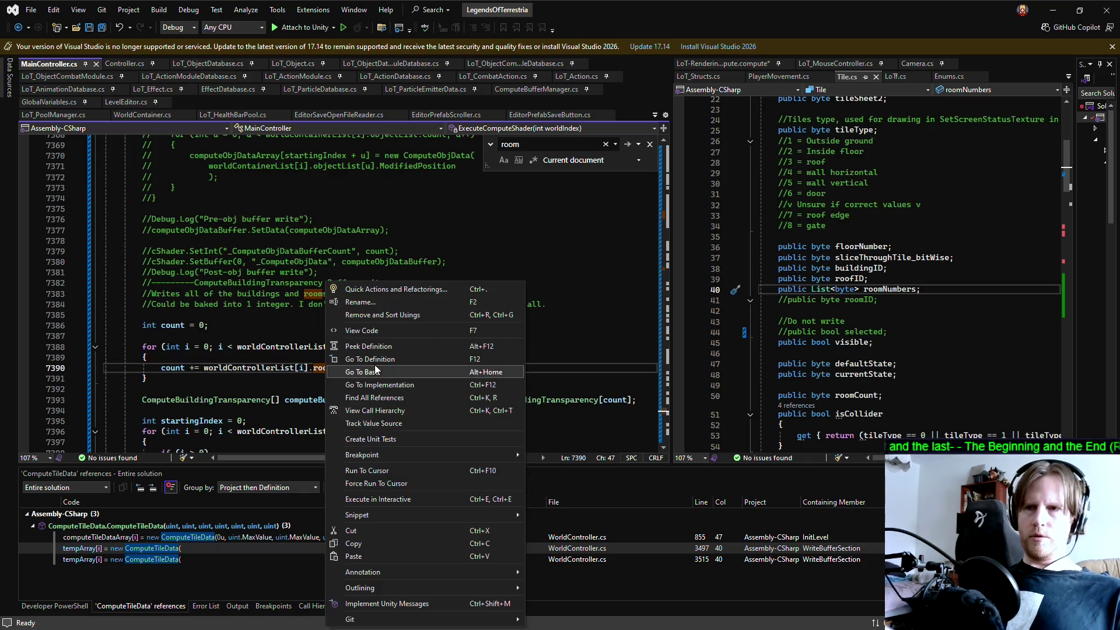
left_click(374, 366)
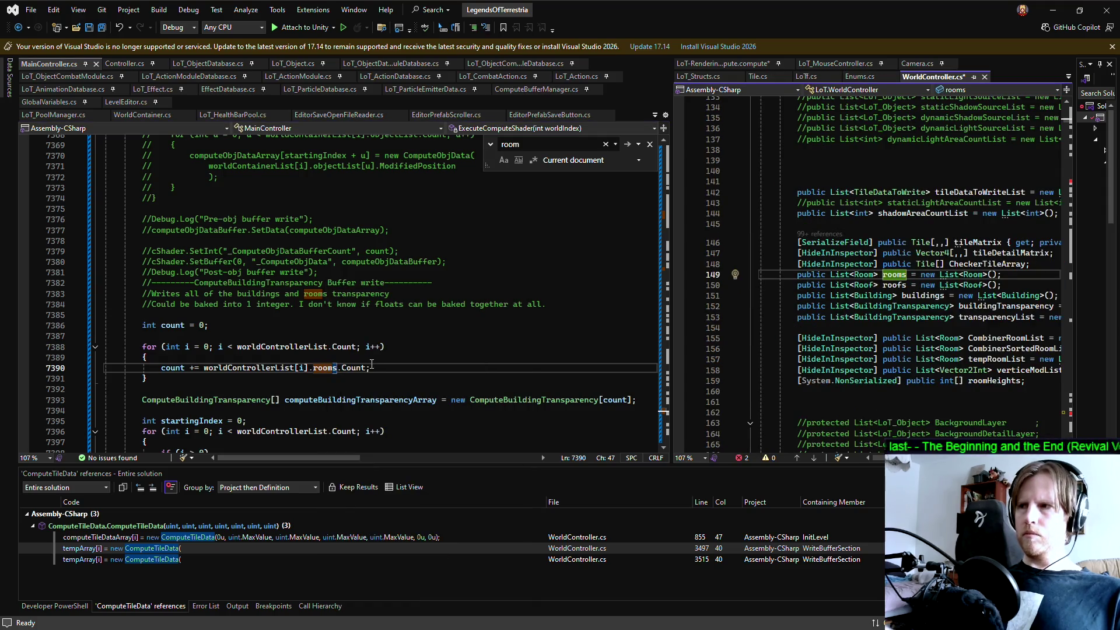
right_click(979, 273)
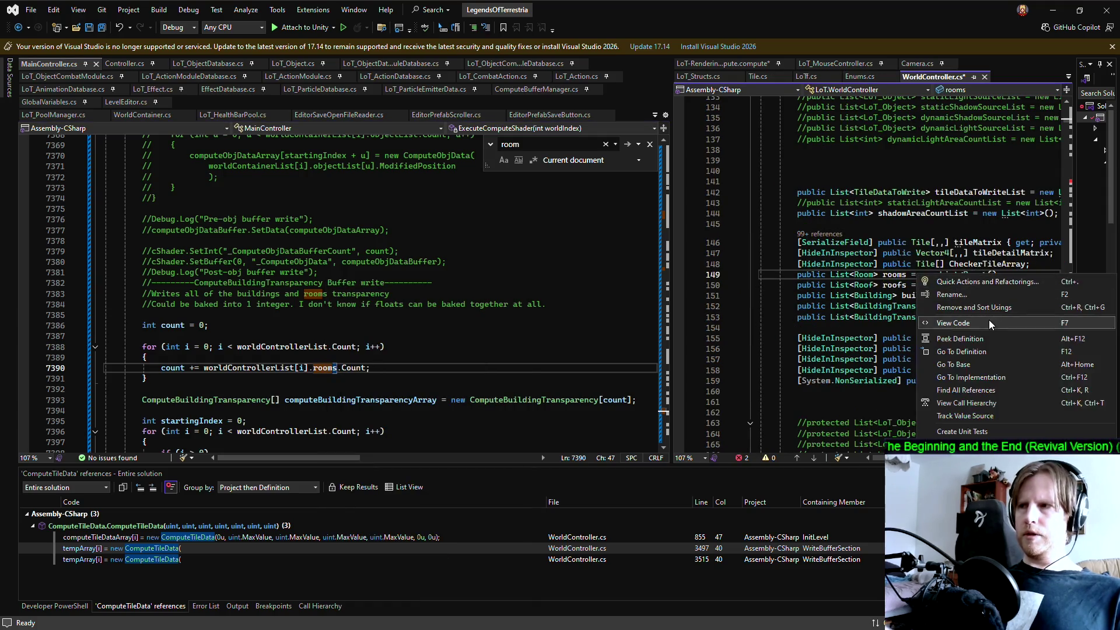
left_click(968, 352)
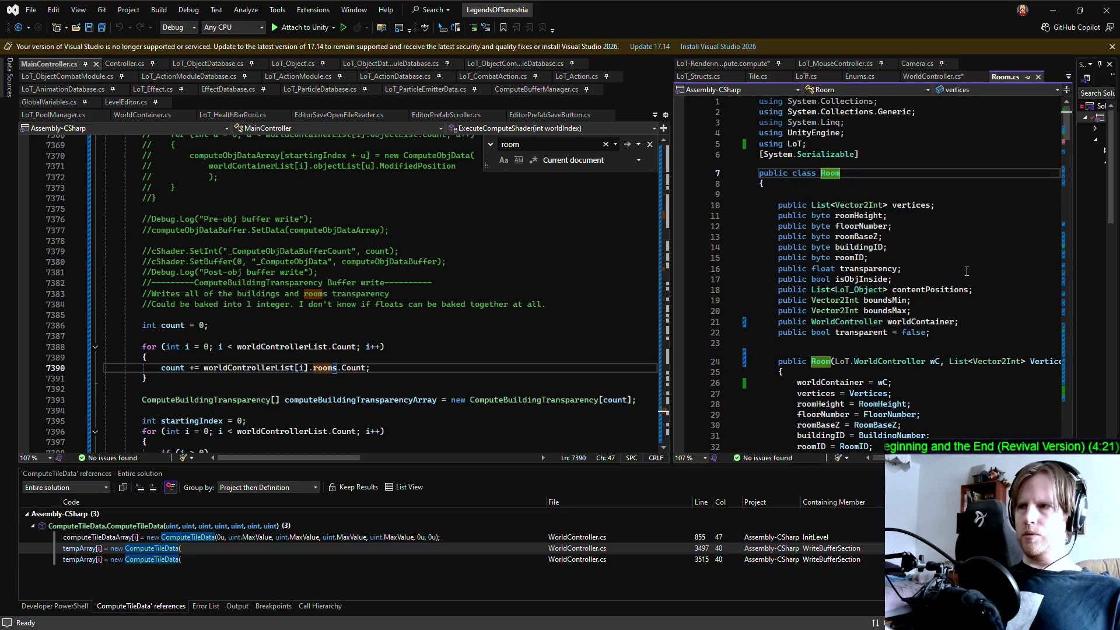
left_click_drag(778, 205, 979, 205)
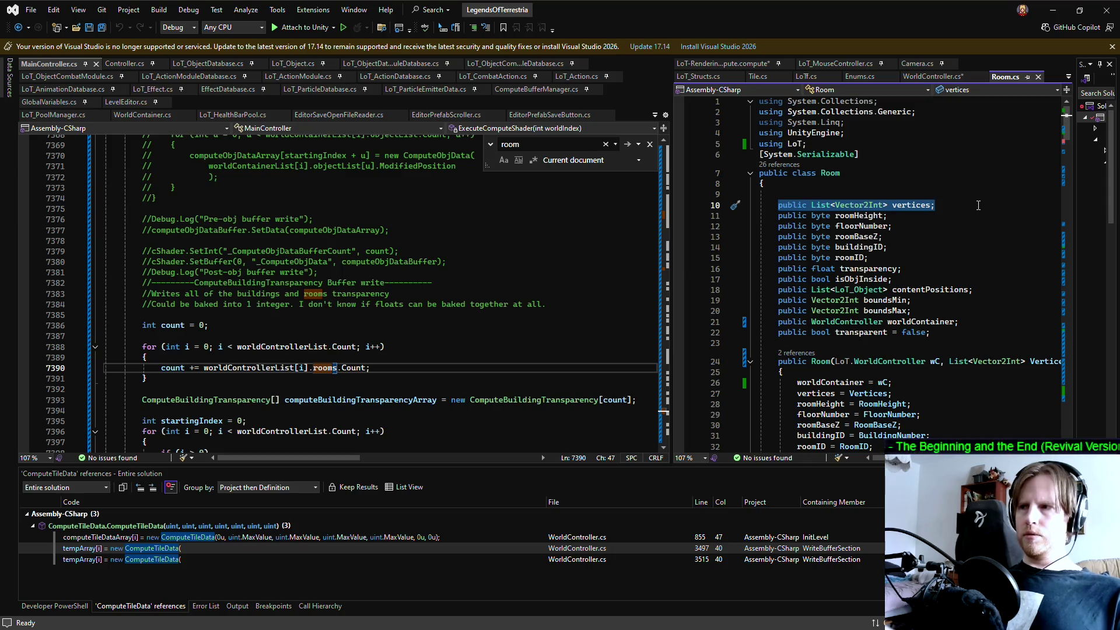
left_click(978, 205)
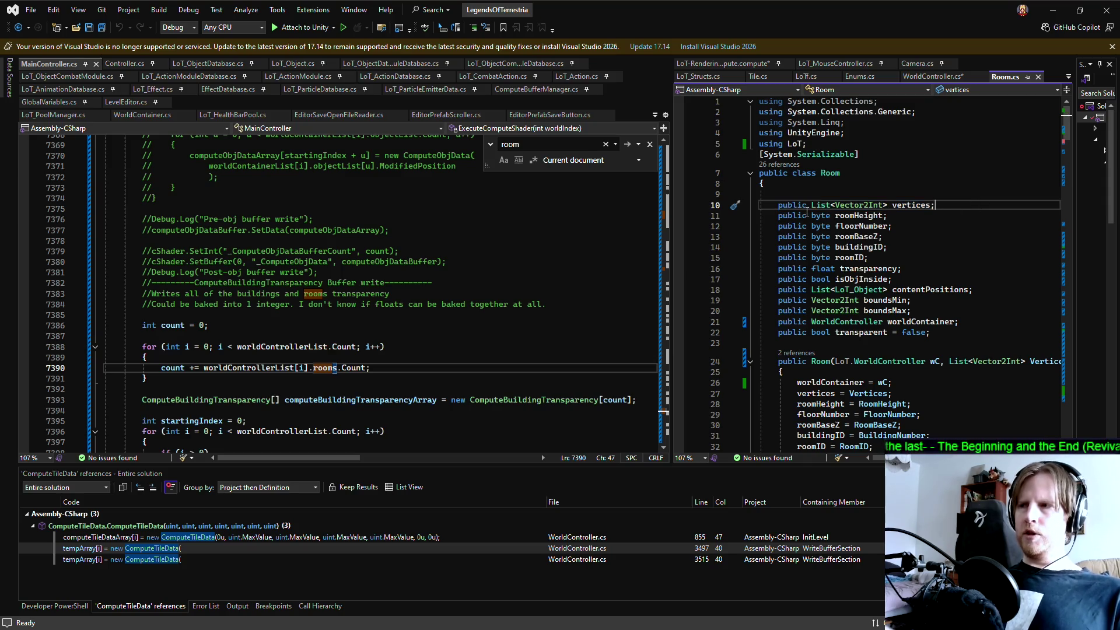
left_click(971, 333)
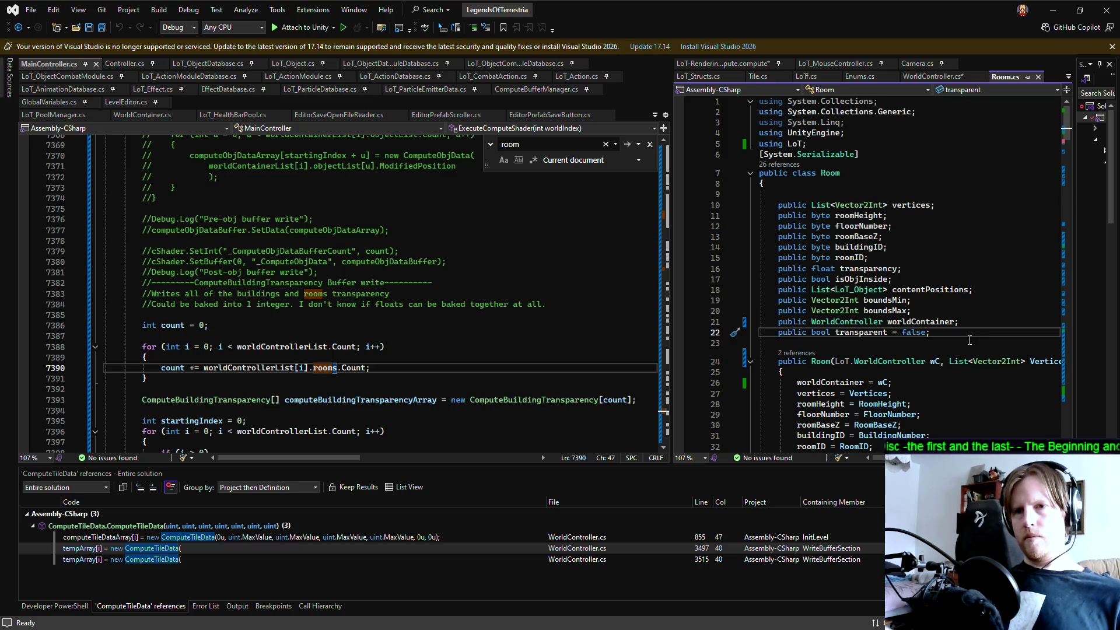
mouse_move(781, 207)
left_mouse_down()
mouse_move(875, 274)
mouse_move(930, 332)
left_mouse_up()
key("Right")
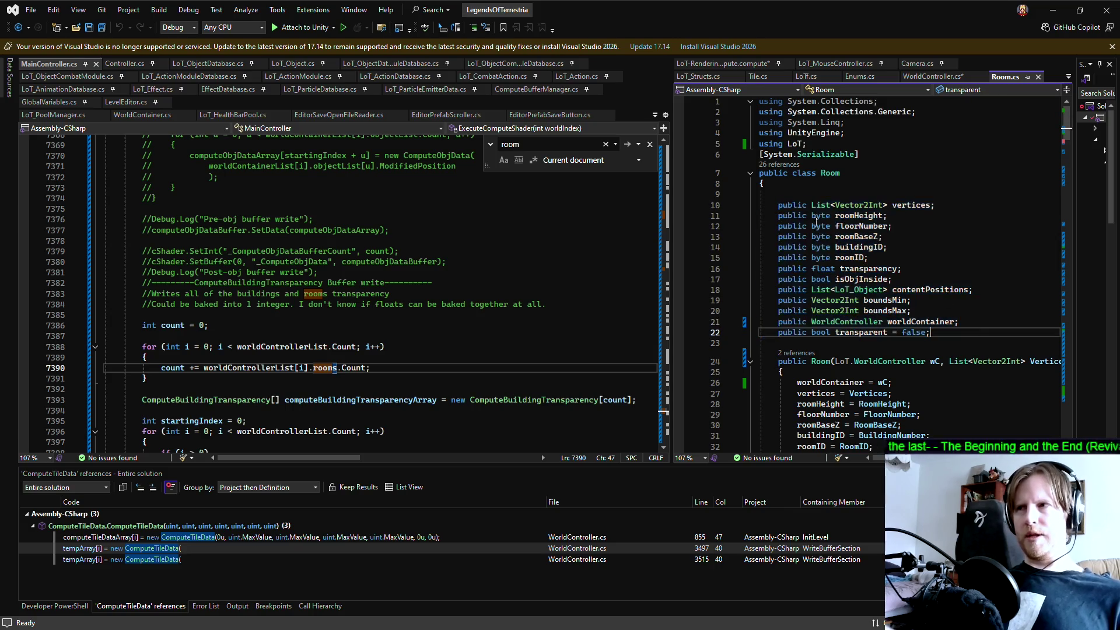
mouse_move(760, 195)
left_mouse_down()
mouse_move(874, 255)
mouse_move(983, 334)
left_mouse_up()
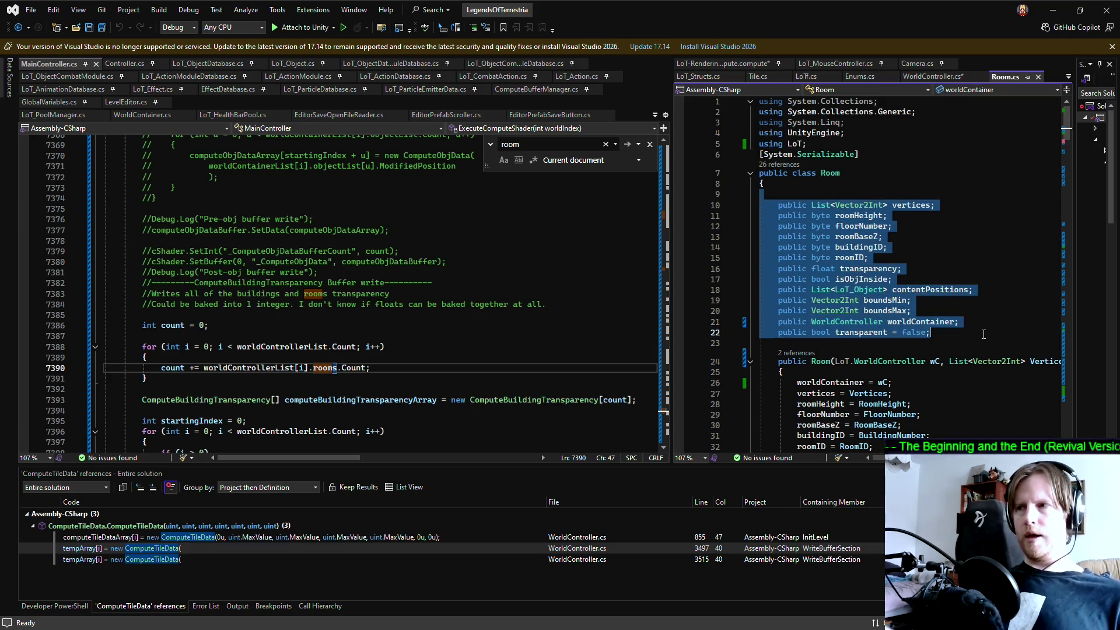
left_click(984, 334)
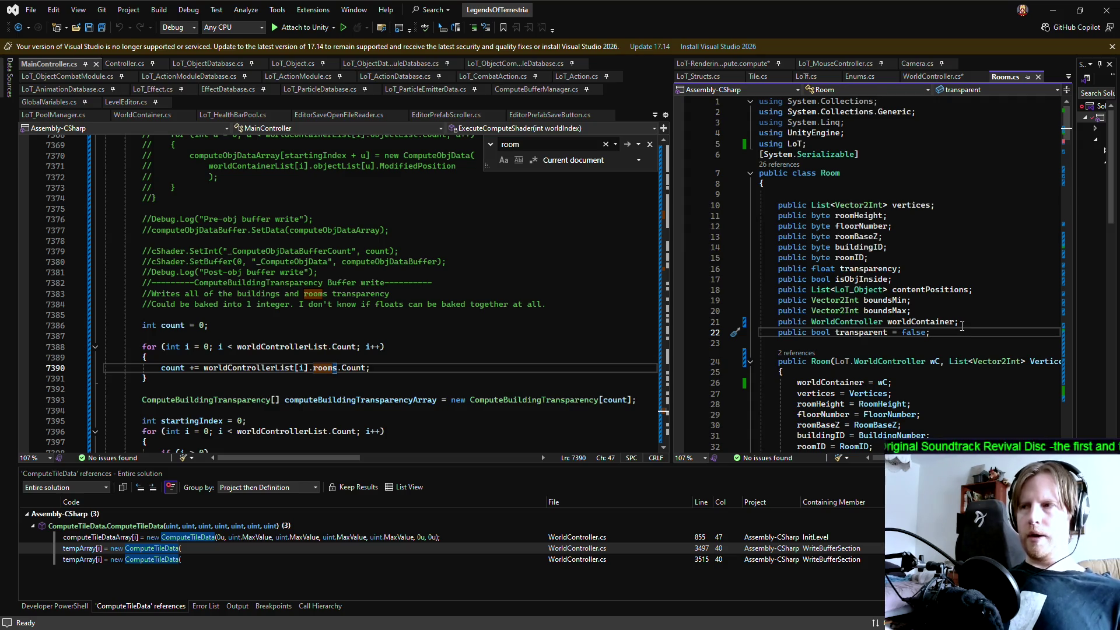
left_click(944, 205)
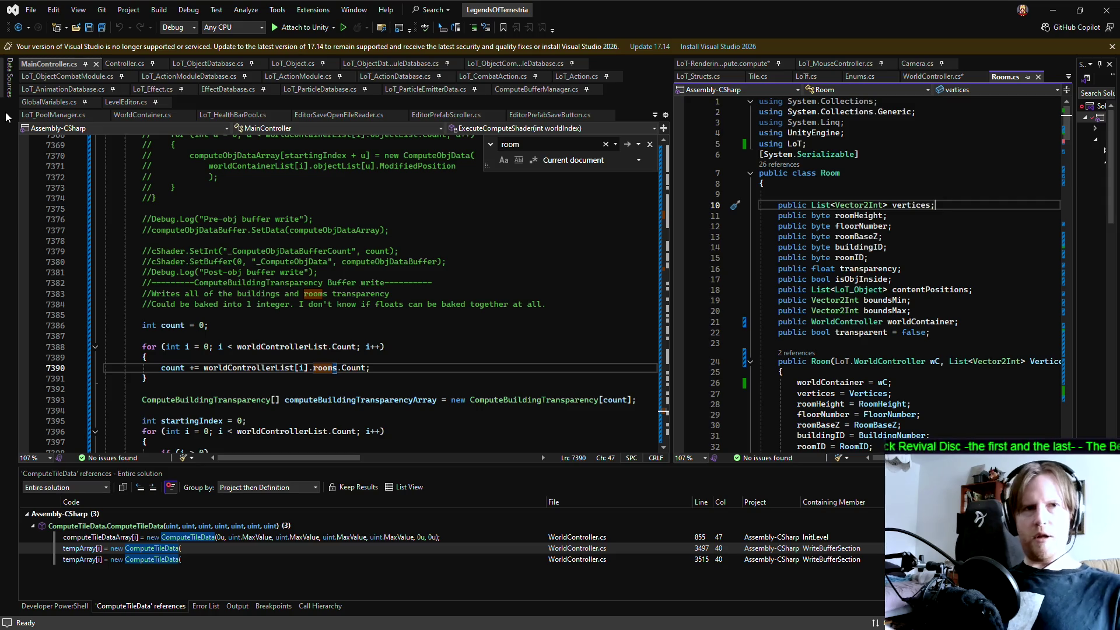
key("alt+Tab")
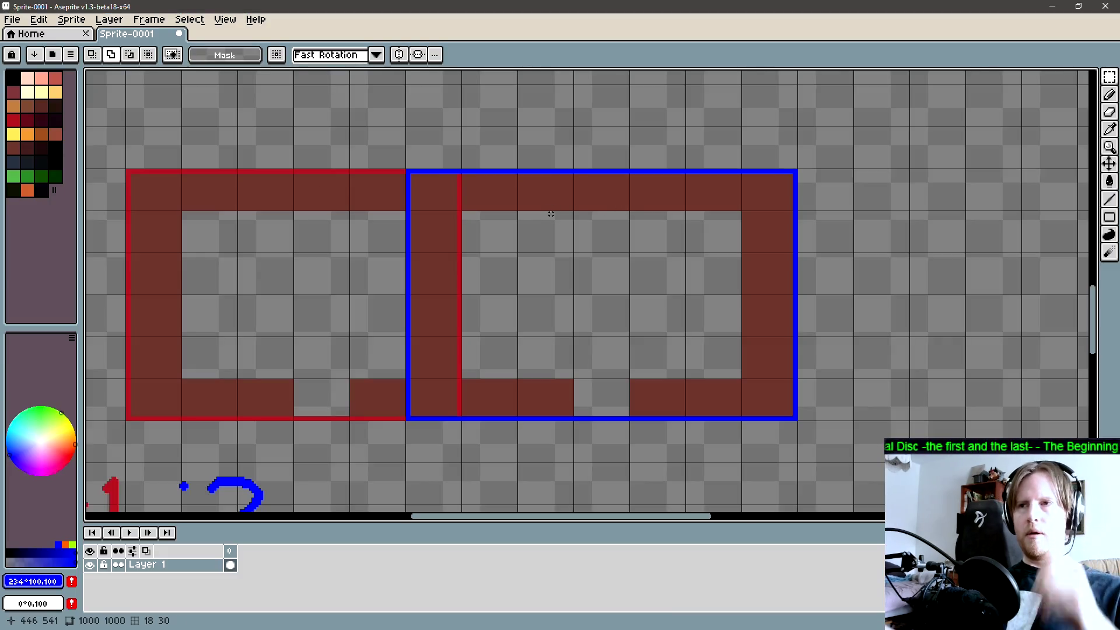
- Draw a 3px green rectangle outline just inside room 2's blue walls
scroll(548, 224, "down", 1)
key("b")
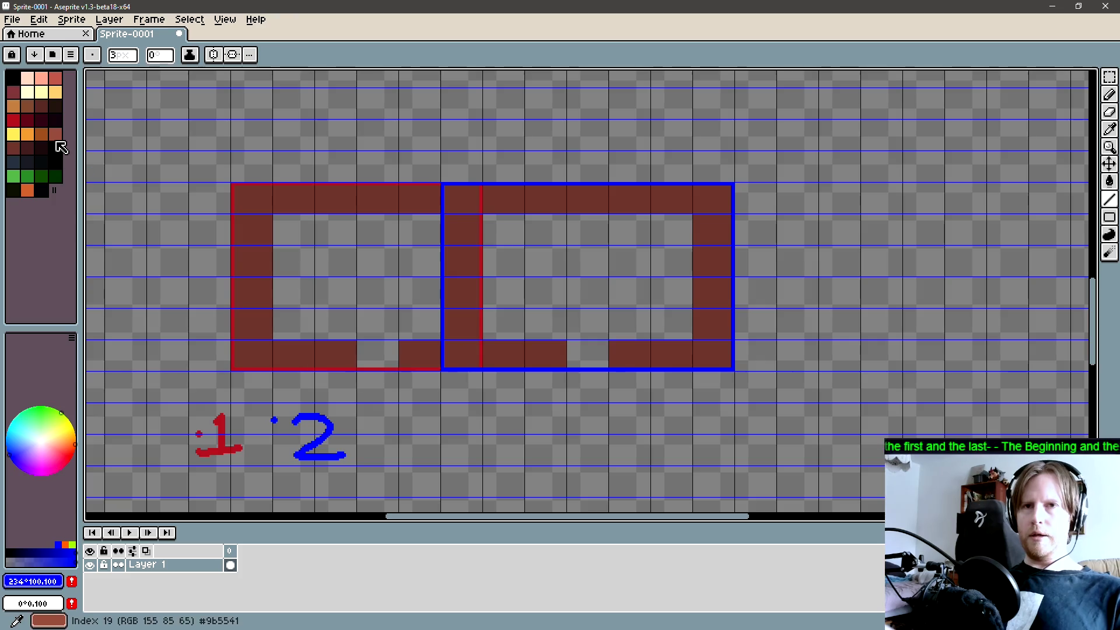
left_click(14, 175)
key("plus")
key("plus")
key("minus")
left_click(462, 353)
left_click(712, 356)
left_click(713, 199)
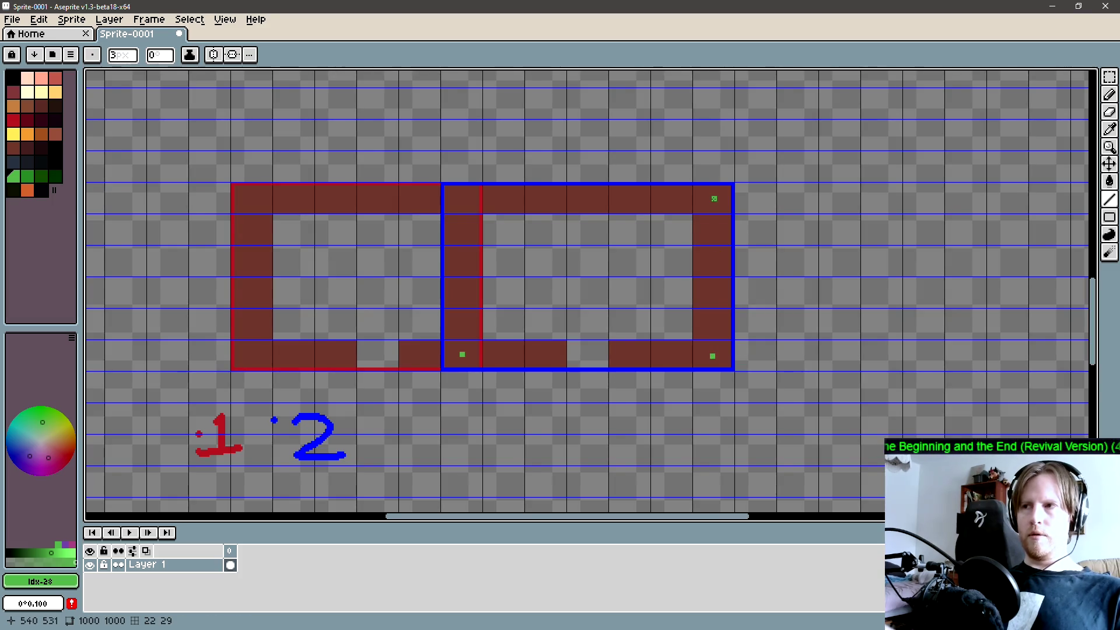
left_click(460, 199)
left_click(462, 354)
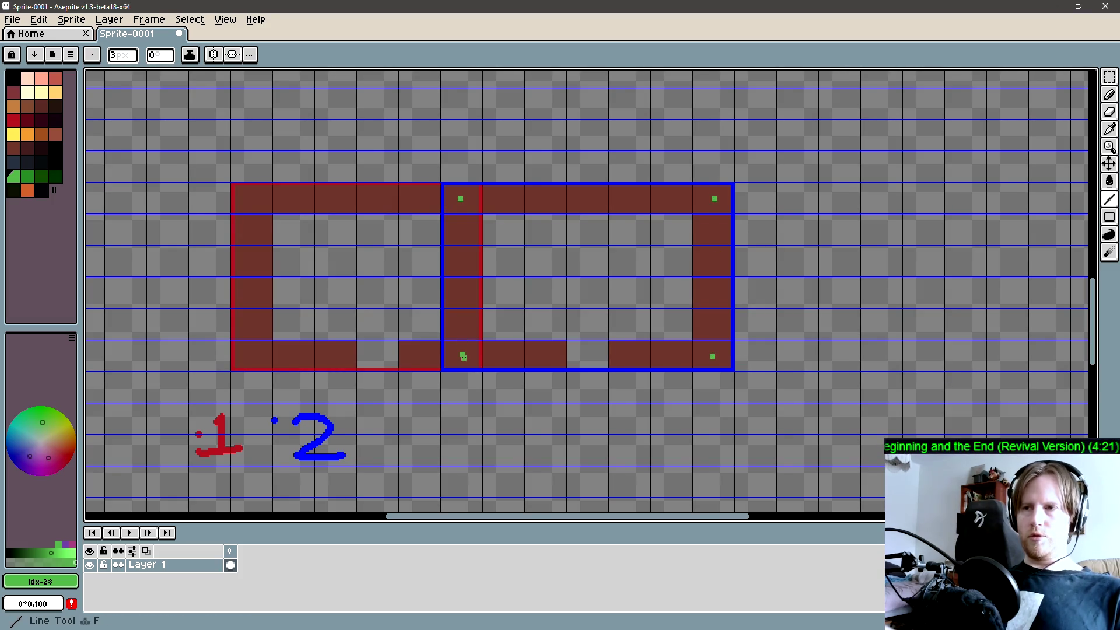
left_click(712, 354, "shift")
left_click(712, 198, "shift")
left_click(461, 197, "shift")
left_click(460, 197, "shift")
- Sample the outline colours, shift to bright yellow-green, and mark points along the rectangle's sides
scroll(443, 322, "down", 2)
key("i")
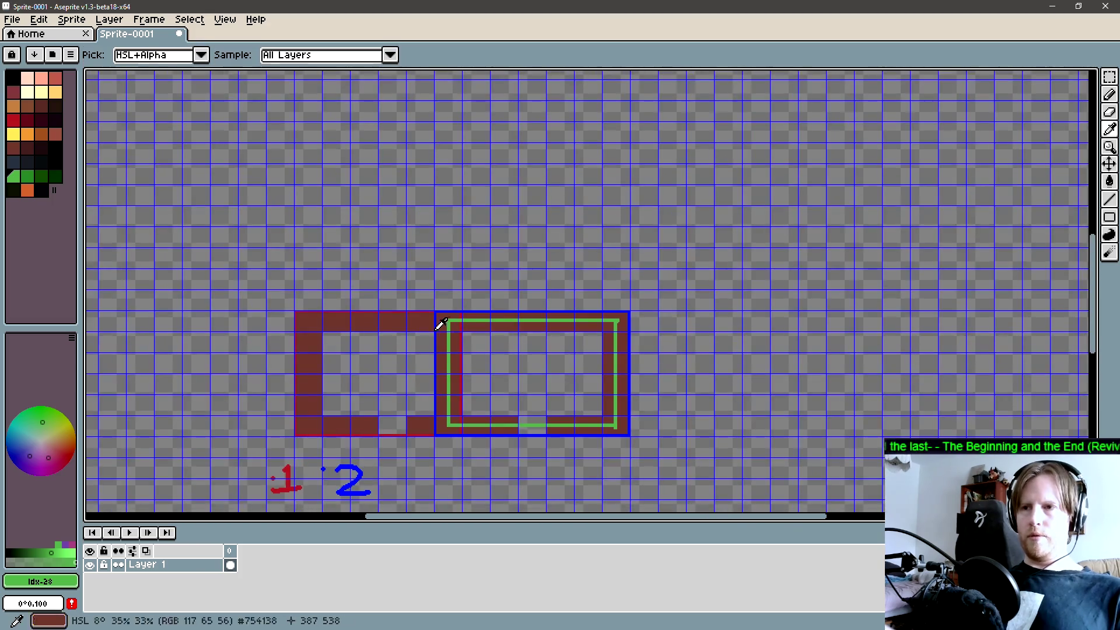
left_click(435, 333, "alt")
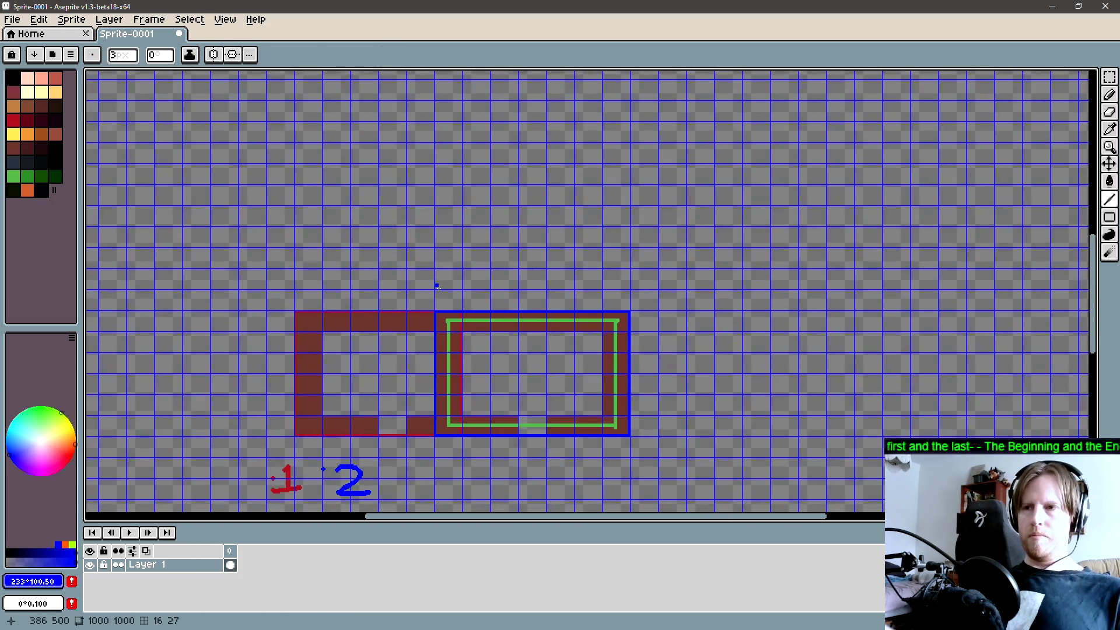
key("alt")
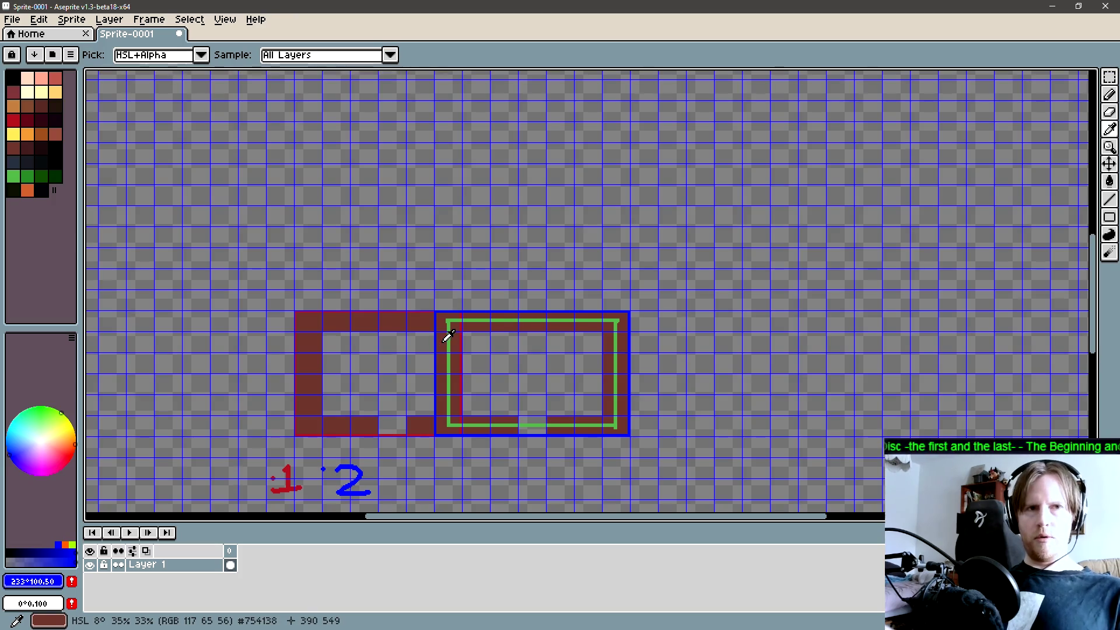
left_click(449, 320, "alt")
left_click(447, 215)
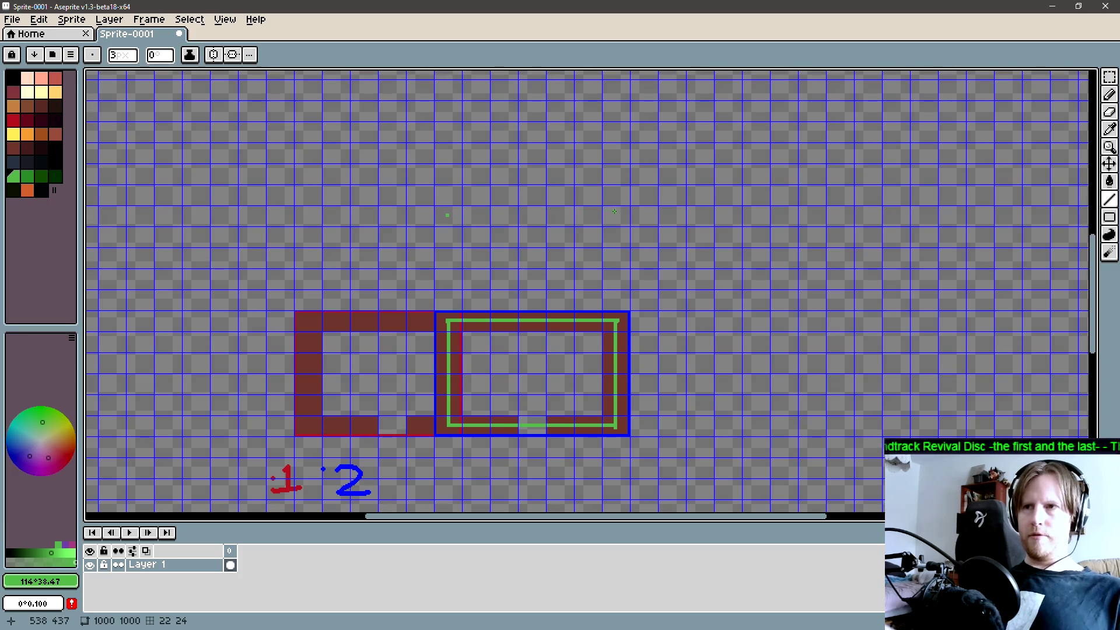
left_click(70, 546)
left_click(63, 415)
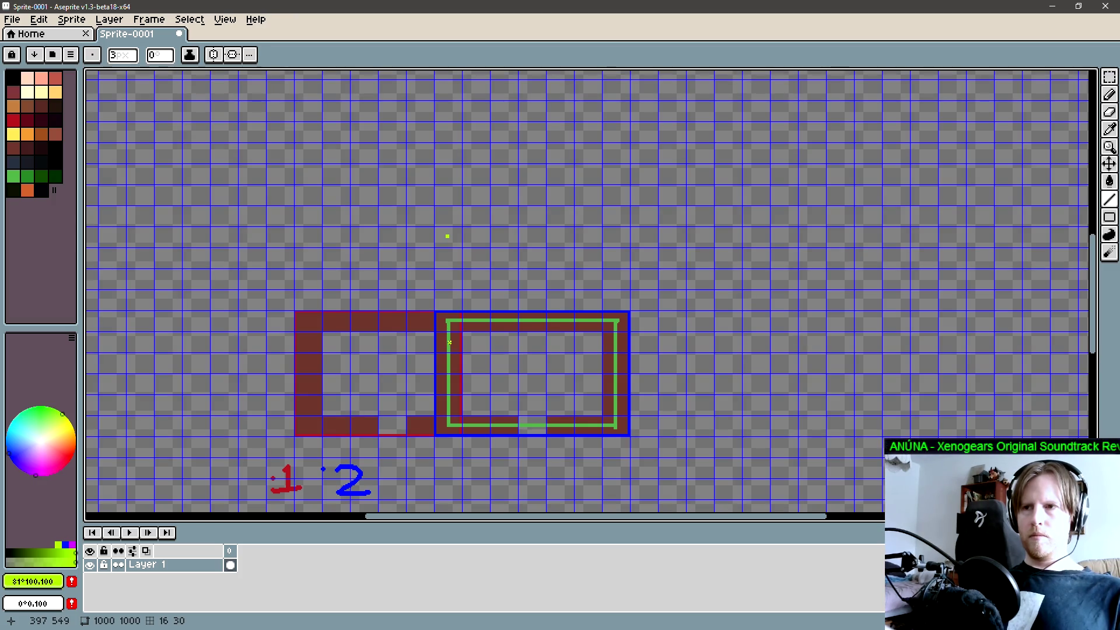
left_click(617, 343)
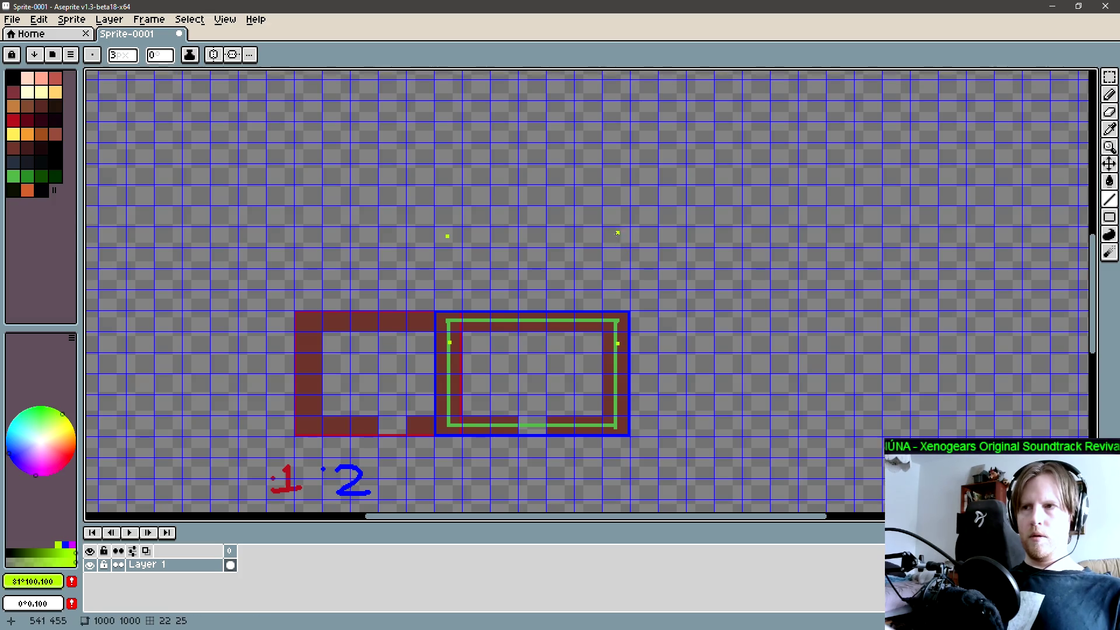
mouse_move(449, 343)
left_mouse_down()
mouse_move(618, 338)
mouse_move(616, 237)
mouse_move(448, 236)
mouse_move(448, 342)
left_mouse_up()
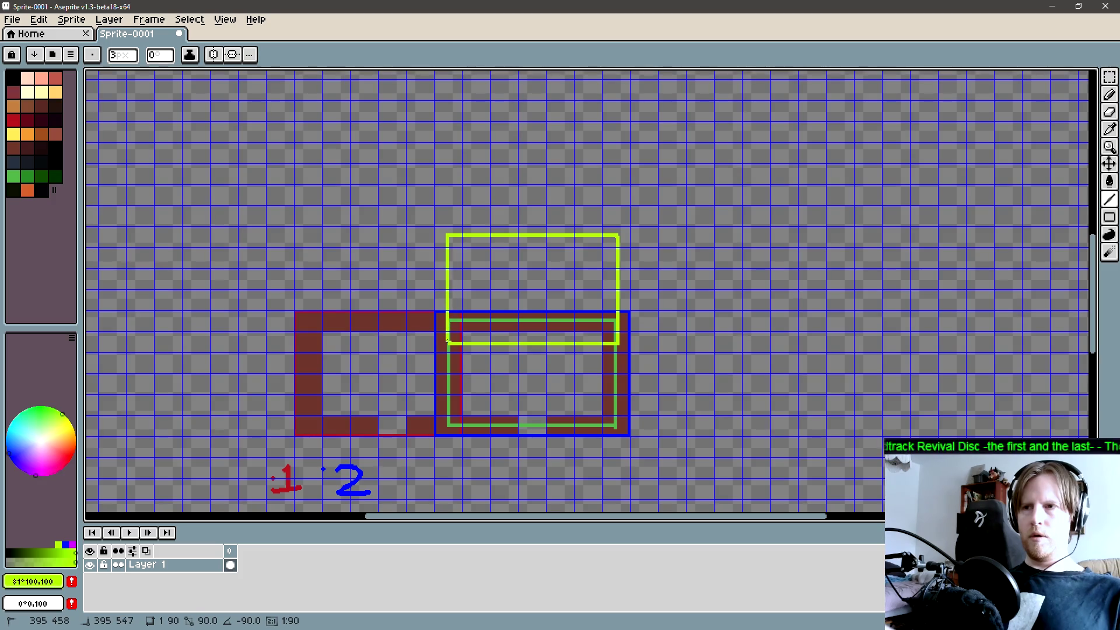
- Reposition the canvas and sample the muted green outline colour with the Line tool active
scroll(511, 375, "right", 2)
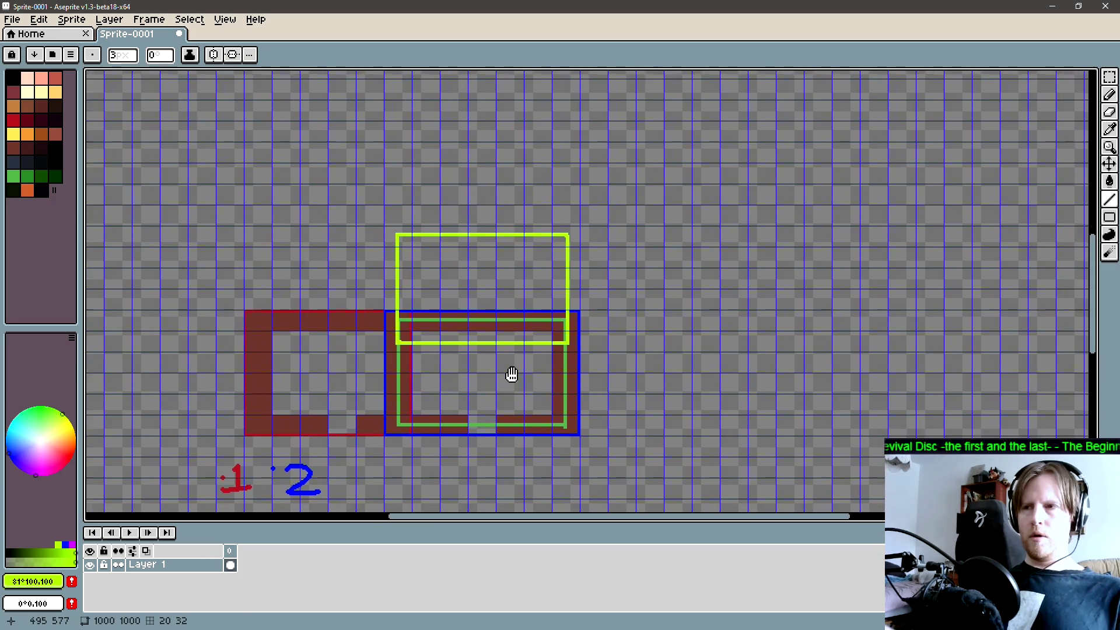
scroll(511, 375, "right", 1)
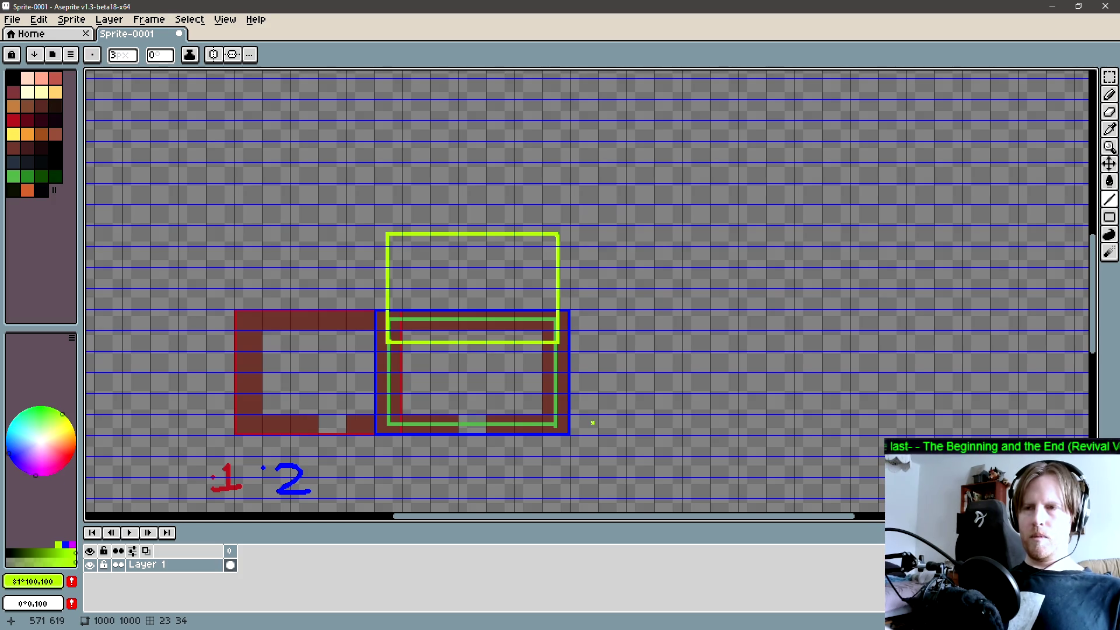
scroll(593, 421, "down", 2)
scroll(592, 421, "up", 2)
left_click_drag(548, 416, 506, 416)
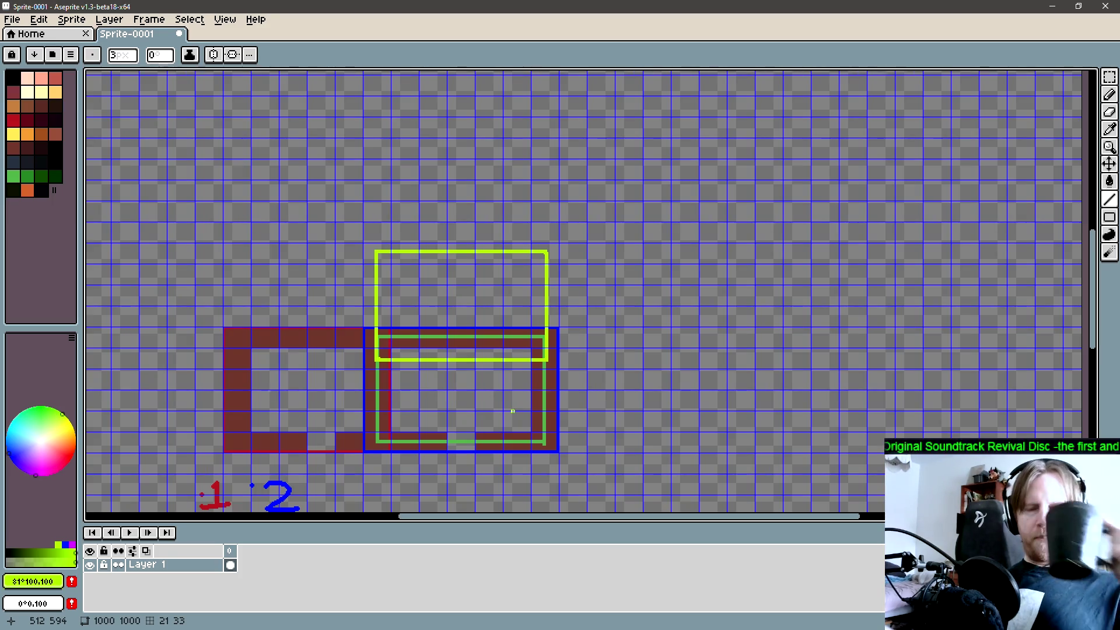
scroll(464, 411, "down", 2)
scroll(487, 380, "down", 2)
scroll(479, 389, "left", 1)
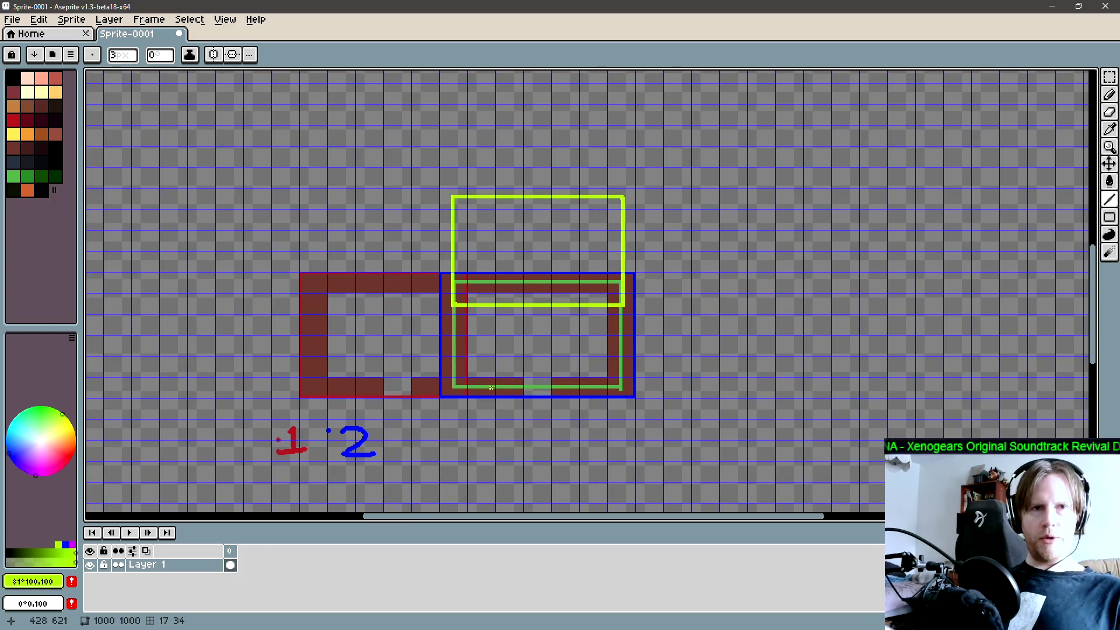
key("l")
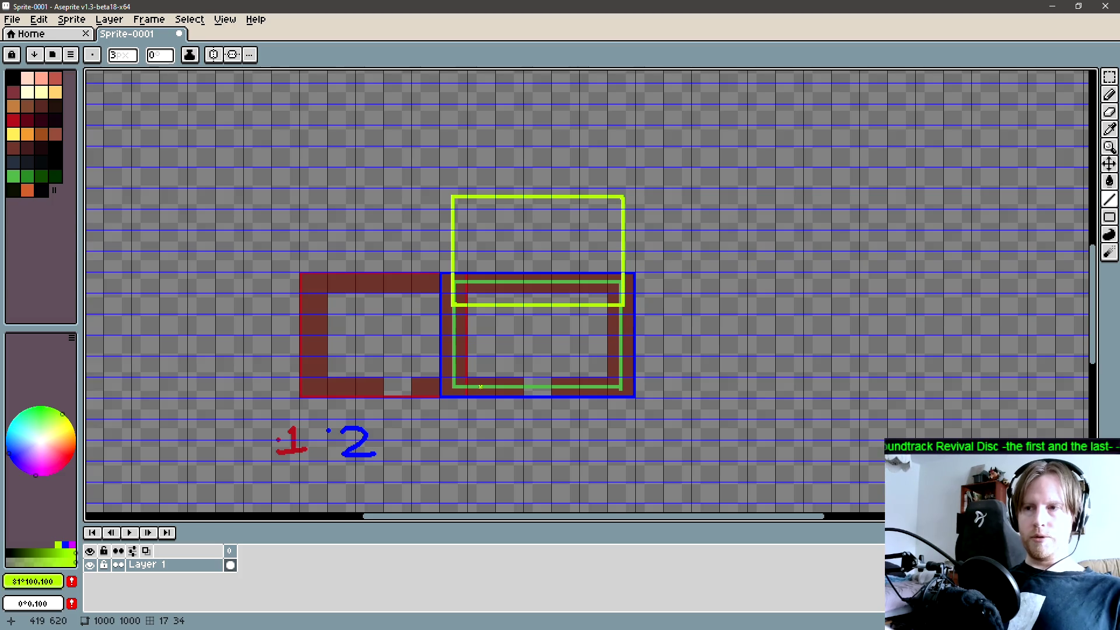
left_click(542, 385, "alt")
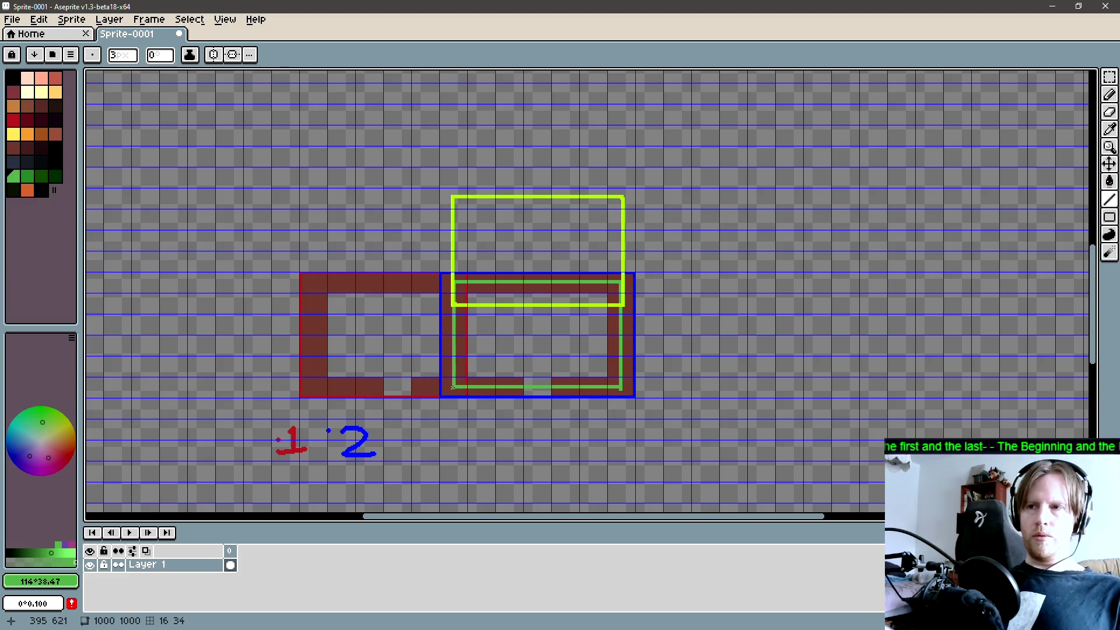
- Paint dark red wall cells under room 2's bottom blue wall, leaving a one-cell gap
left_click(565, 388, "alt")
left_click(565, 408)
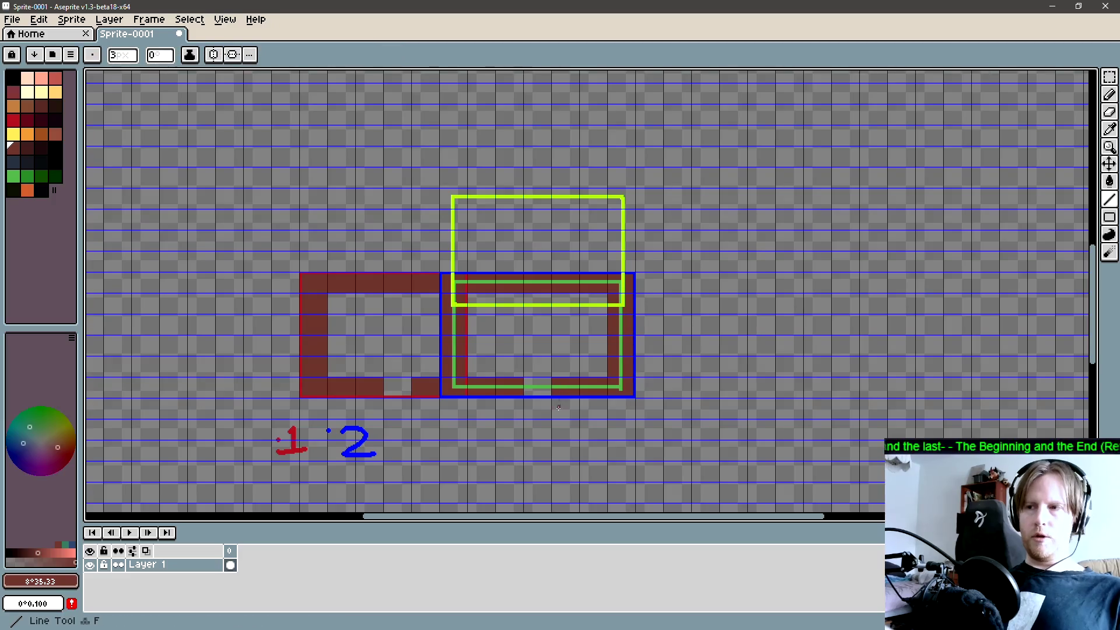
key("g")
left_click_drag(600, 410, 621, 409)
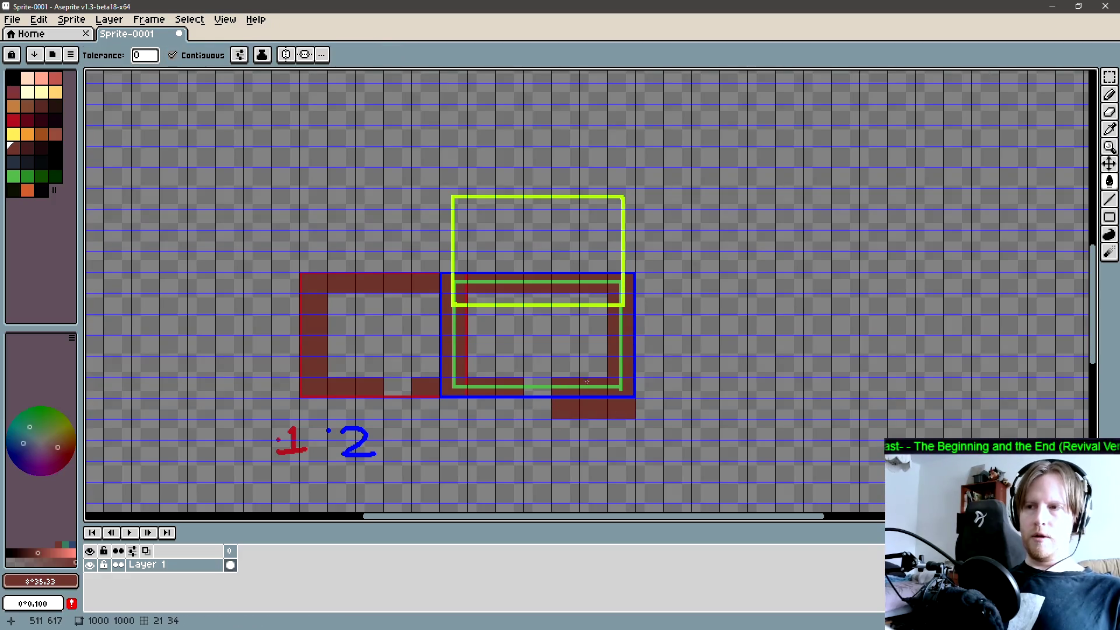
left_click(624, 394, "alt")
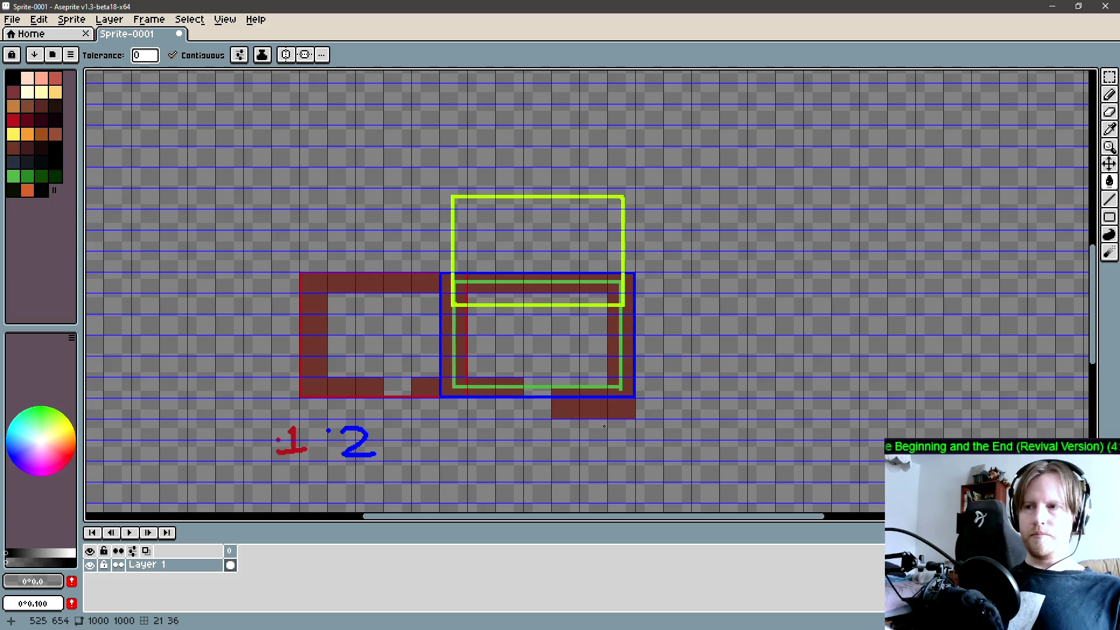
left_click(510, 382, "alt")
left_click(509, 408)
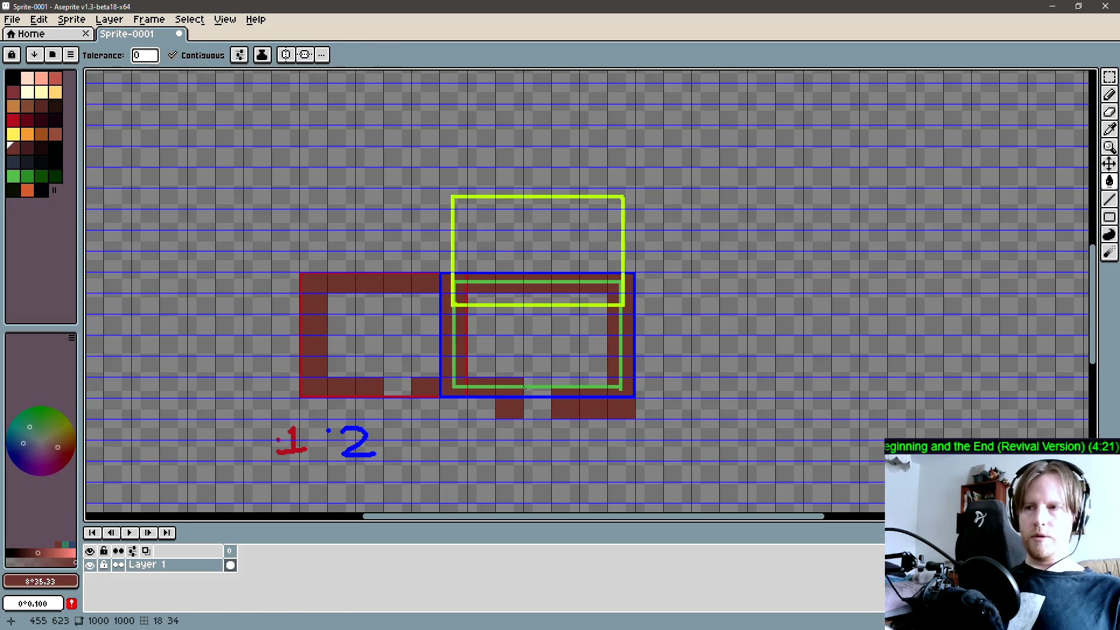
left_click(542, 386, "alt")
- Drag out four green rectangles over the blue room, one covering the red blocks, then begin undoing them
key("f")
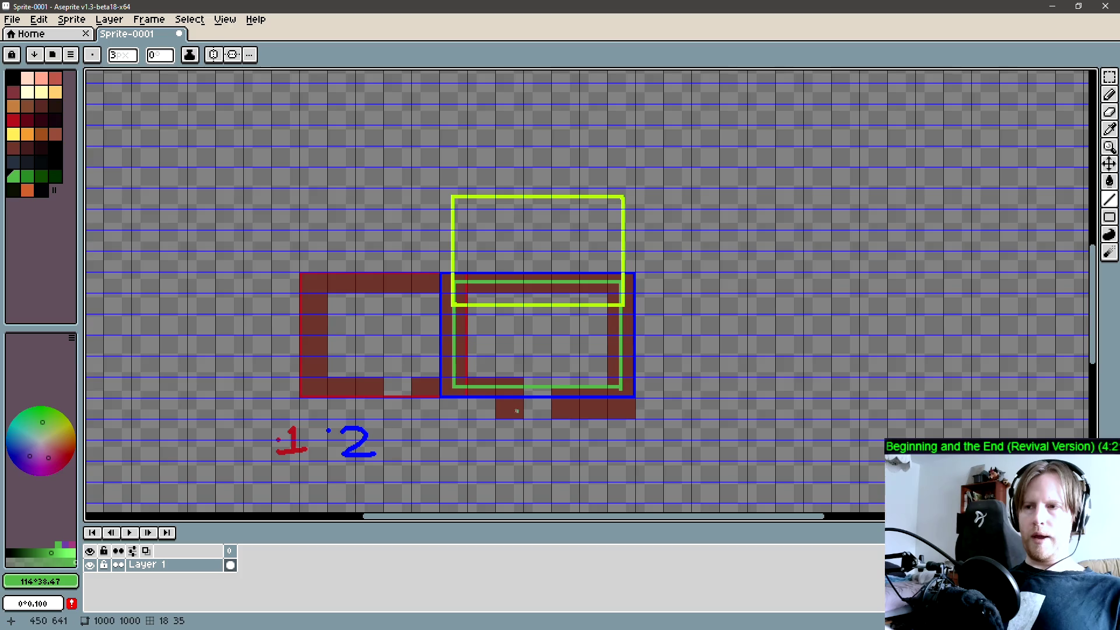
left_click_drag(509, 411, 623, 281)
mouse_move(449, 389)
left_mouse_down()
mouse_move(513, 330)
mouse_move(528, 280)
mouse_move(508, 284)
left_mouse_up()
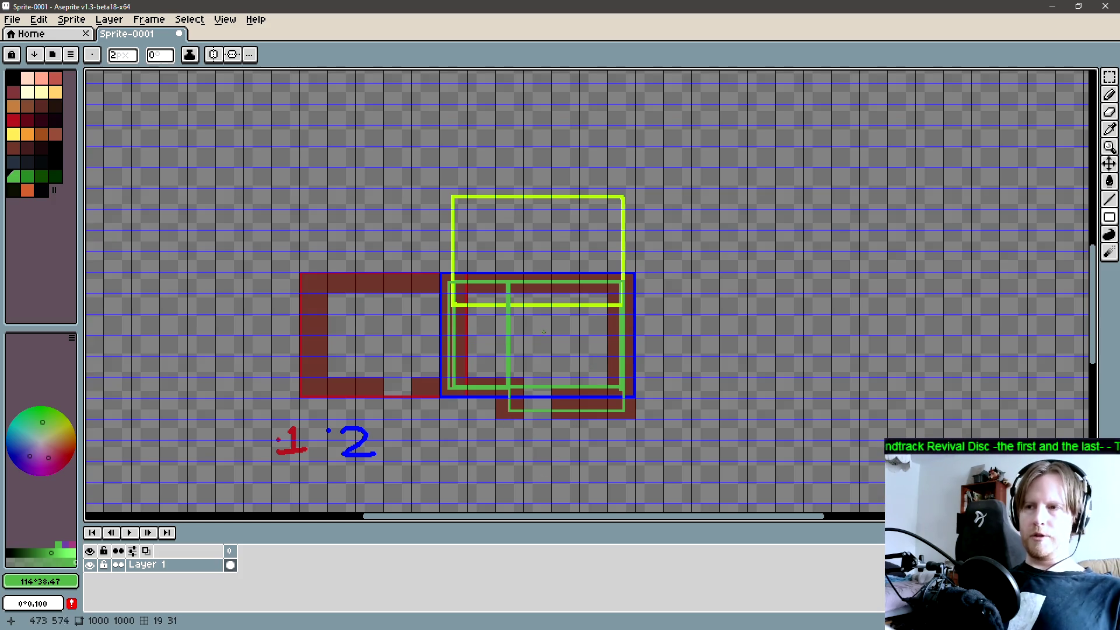
left_click_drag(533, 324, 573, 347)
mouse_move(478, 318)
left_mouse_down()
mouse_move(488, 340)
mouse_move(399, 332)
left_mouse_up()
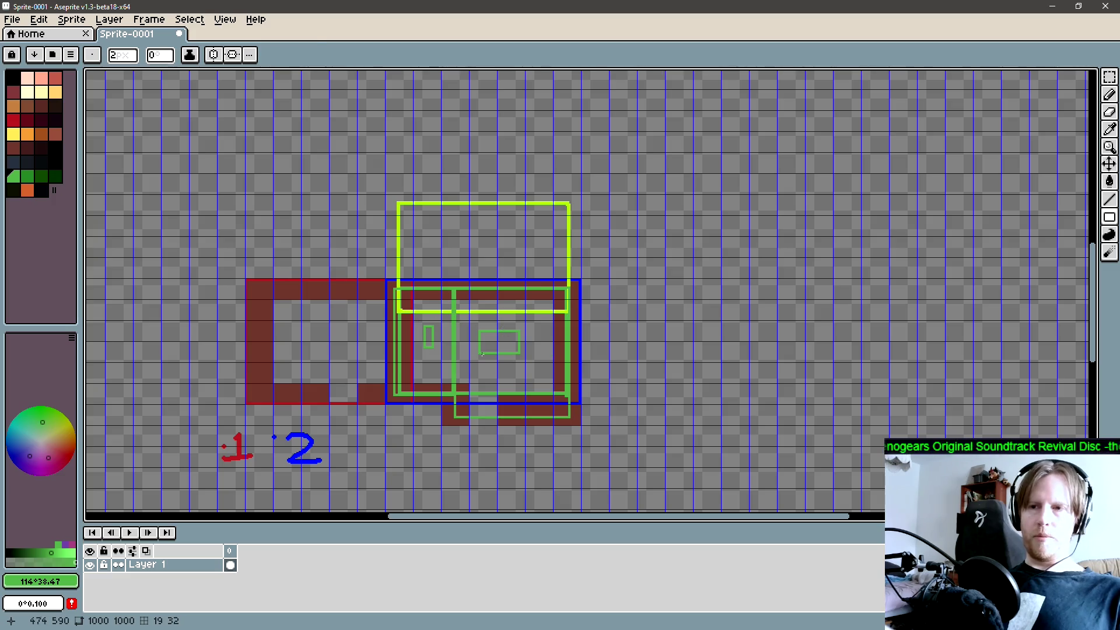
key("b")
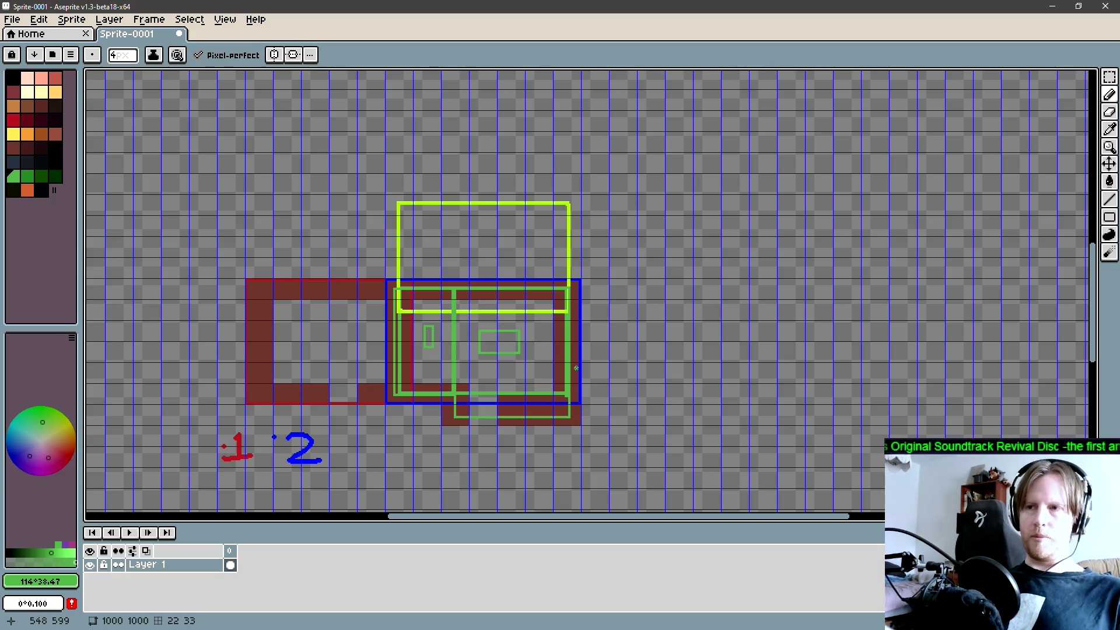
scroll(575, 368, "down", 1)
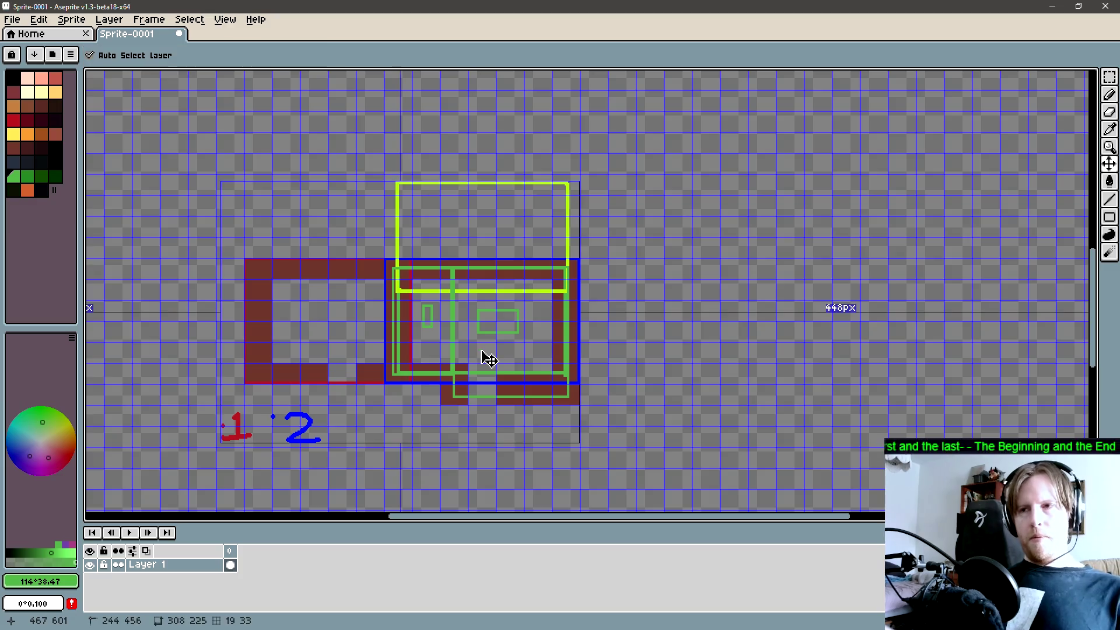
key("ctrl+z")
key("ctrl+z")
key("ctrl+z")
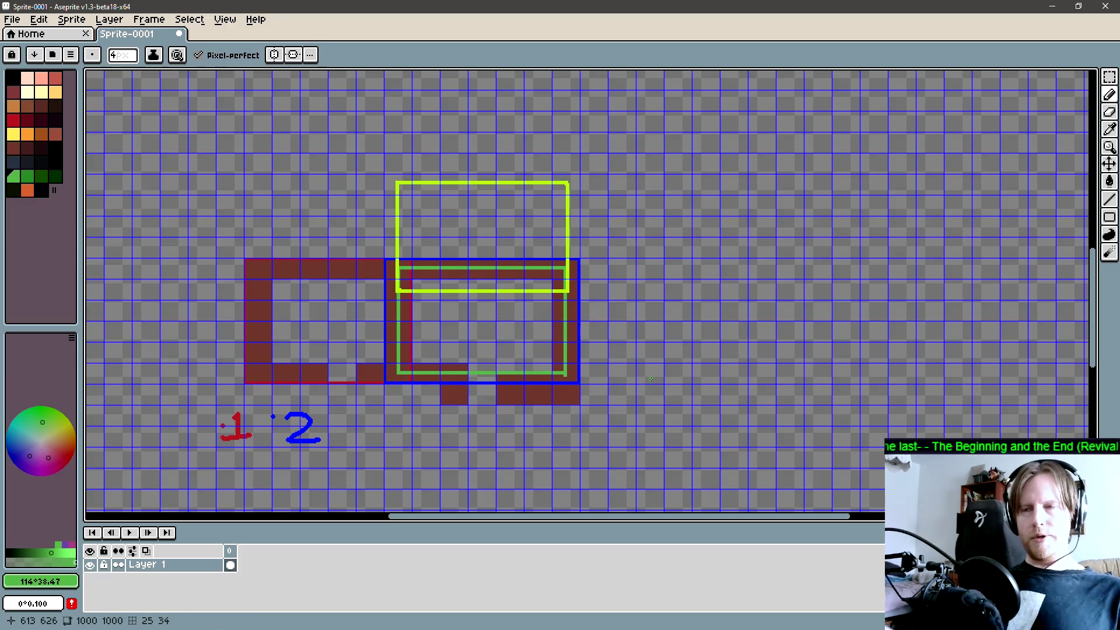
- Pan the canvas left to review room 2 with its green rectangle and red blocks
left_click_drag(629, 382, 613, 387)
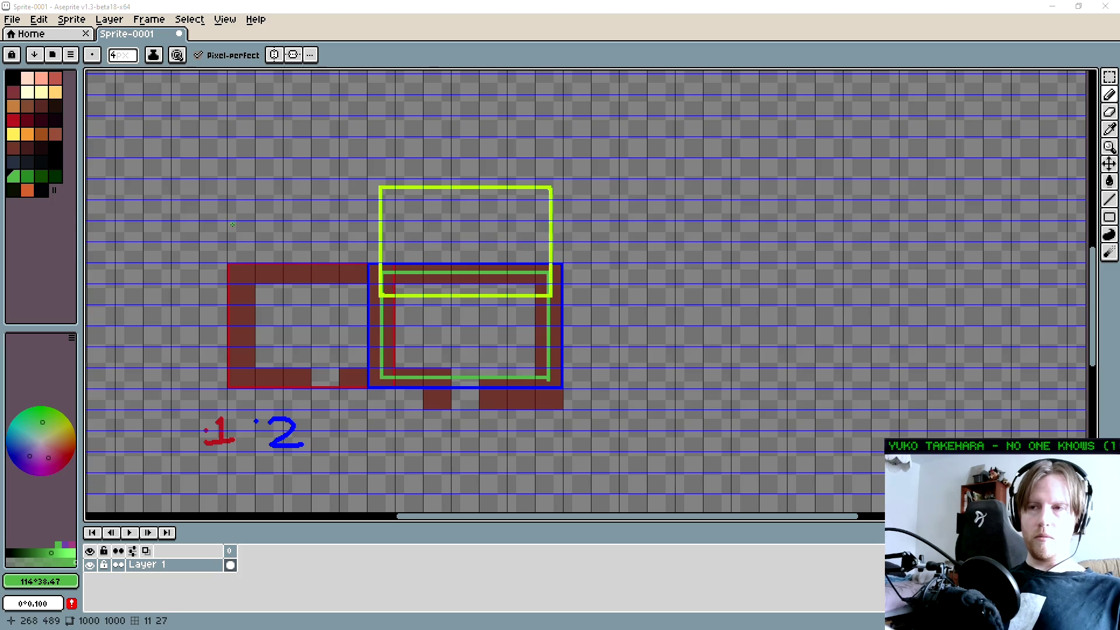
left_click_drag(273, 229, 215, 248)
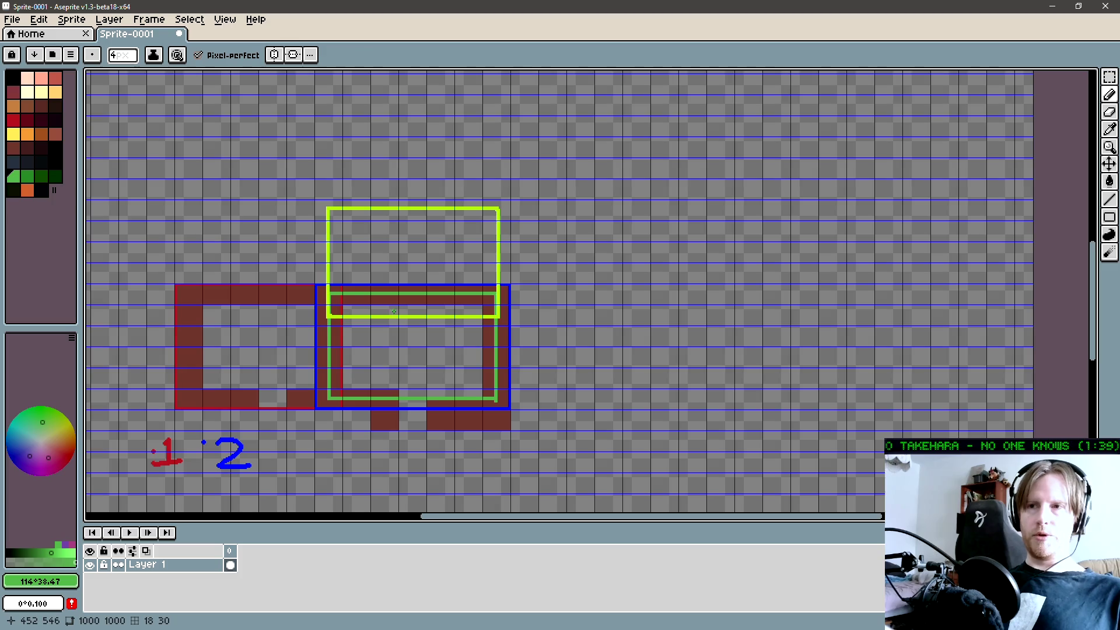
left_click_drag(394, 312, 386, 318)
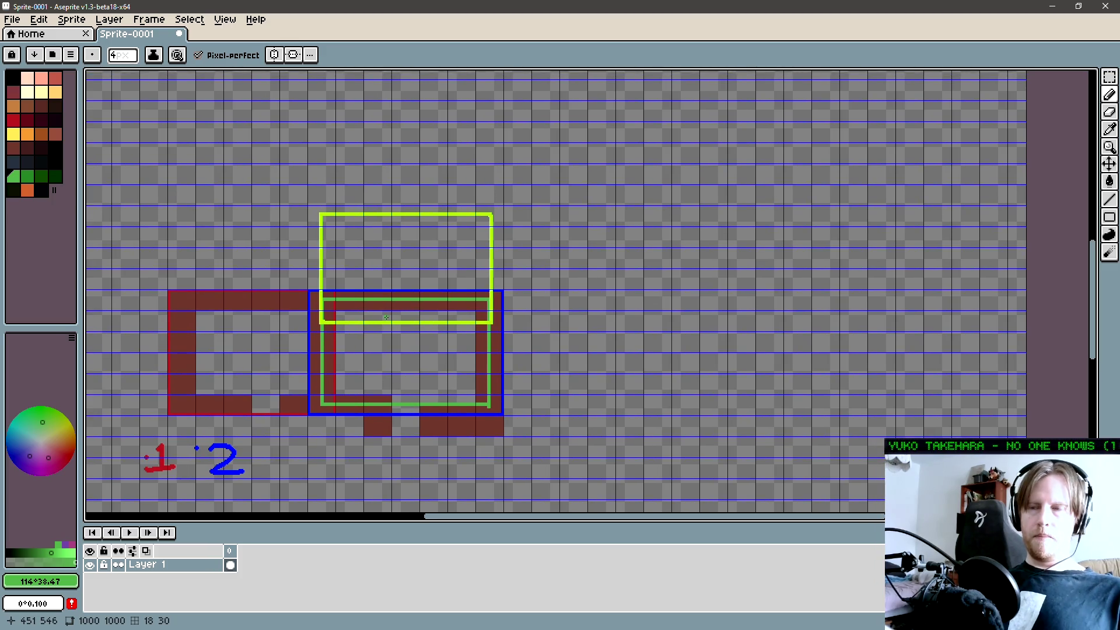
- Drag a roughly 148×92 pixel marquee selection over the blue room
key("l")
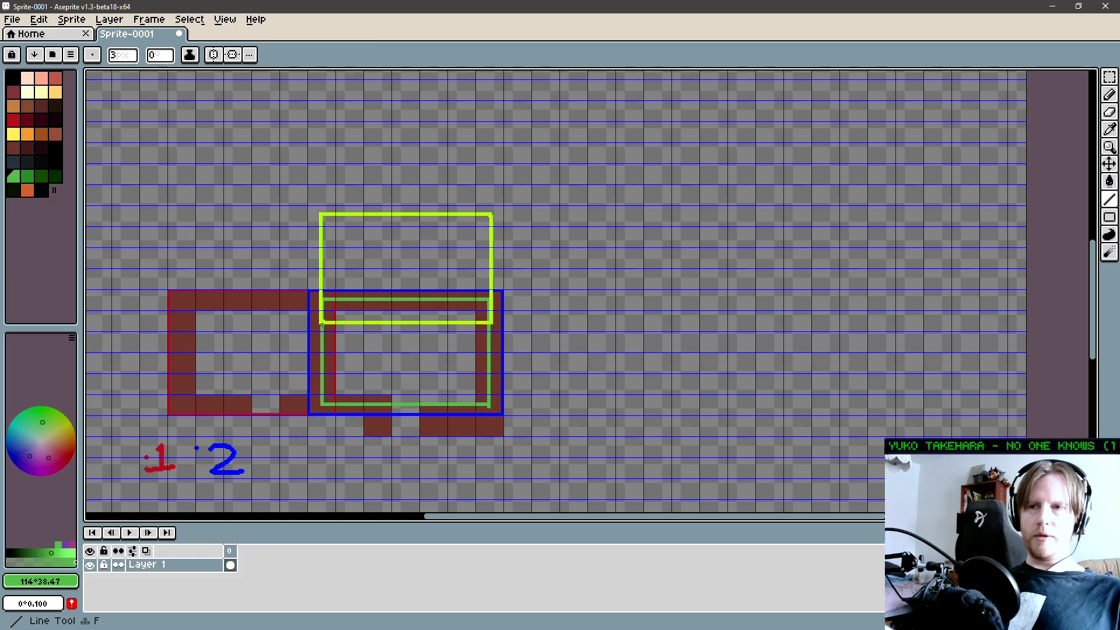
key("m")
mouse_move(322, 404)
left_mouse_down()
mouse_move(491, 296)
mouse_move(502, 317)
left_mouse_up()
scroll(502, 317, "right", 2)
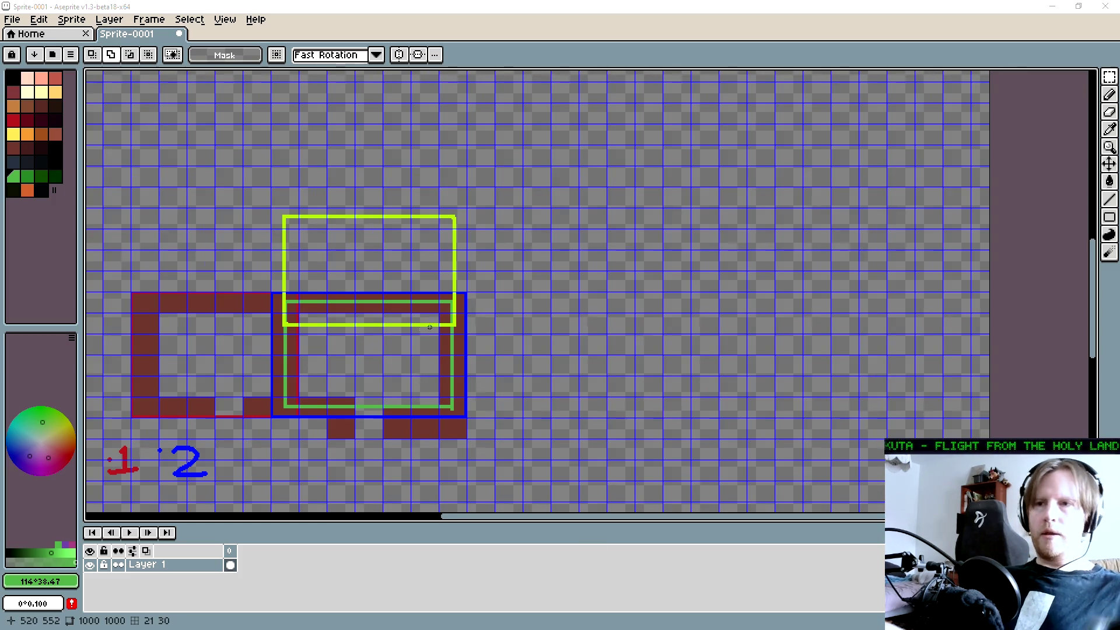
- Bring an empty canvas area into view and undo a stray yellow-green line
scroll(461, 325, "left", 1)
scroll(461, 324, "left", 1)
scroll(472, 322, "up", 1)
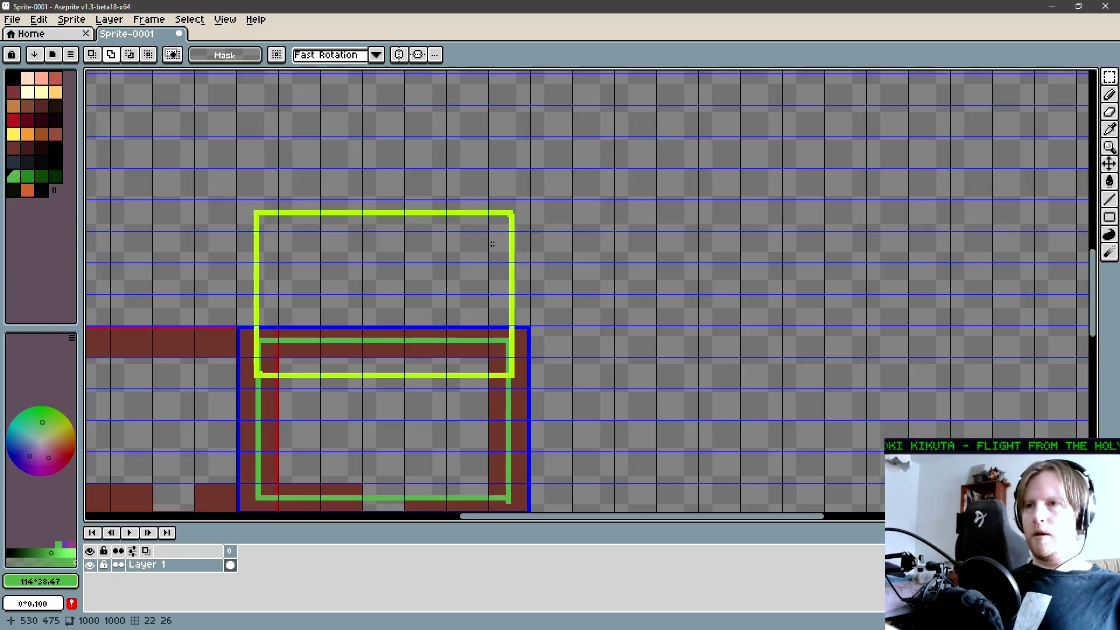
left_click_drag(648, 298, 270, 240)
key("l")
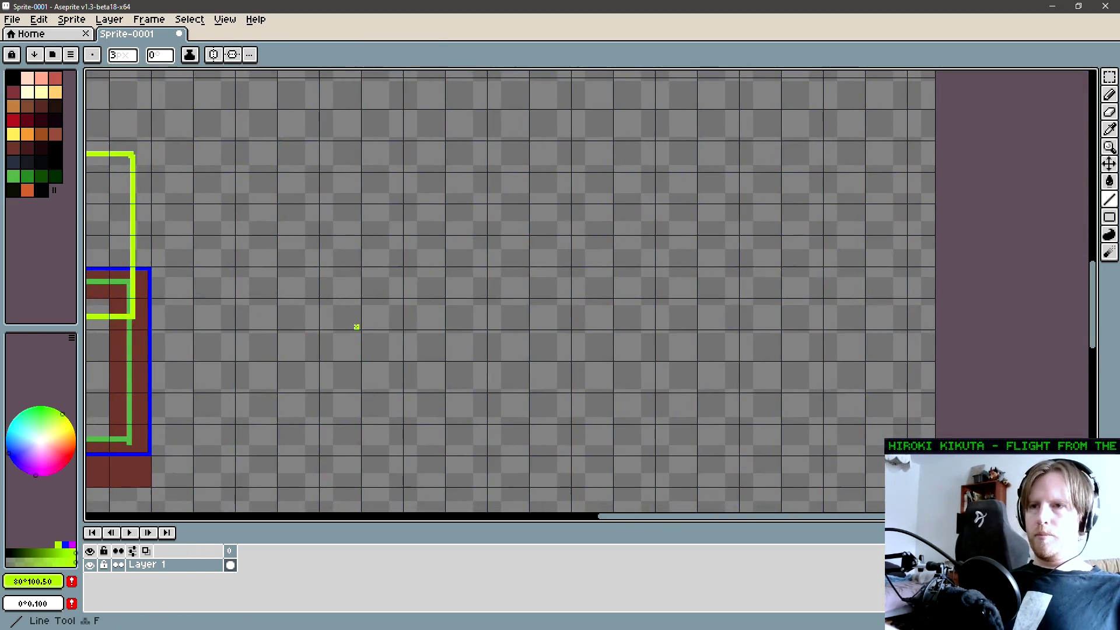
left_click_drag(319, 329, 516, 223)
key("ctrl")
key("ctrl+z")
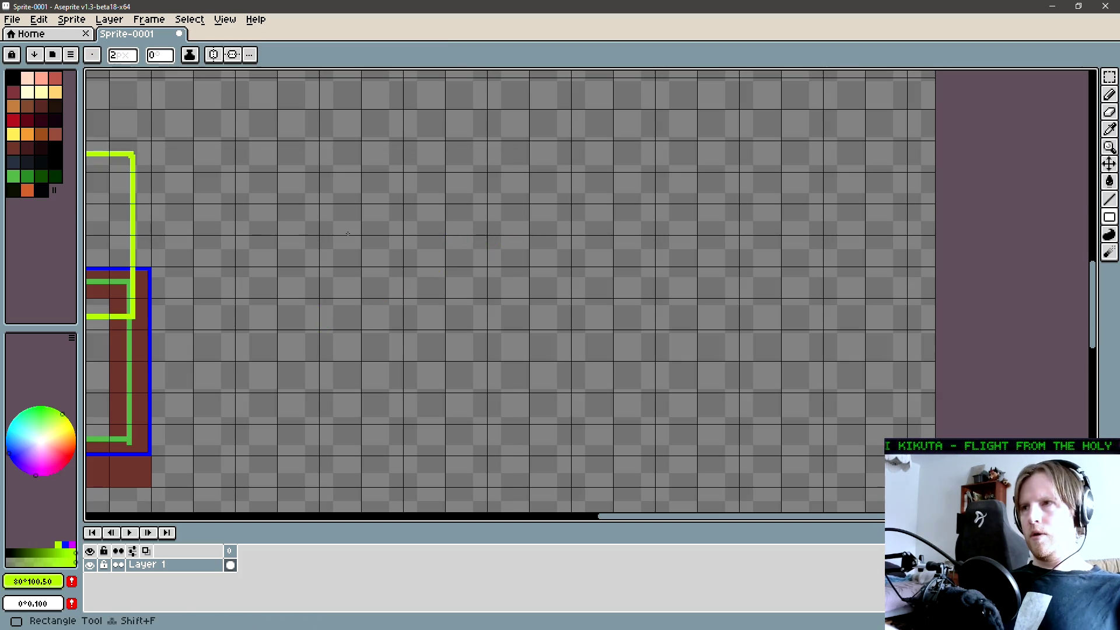
- Draw a large yellow-green room outline with a small alcove opening off its bottom edge
mouse_move(321, 328)
left_mouse_down()
mouse_move(480, 242)
mouse_move(563, 170)
left_mouse_up()
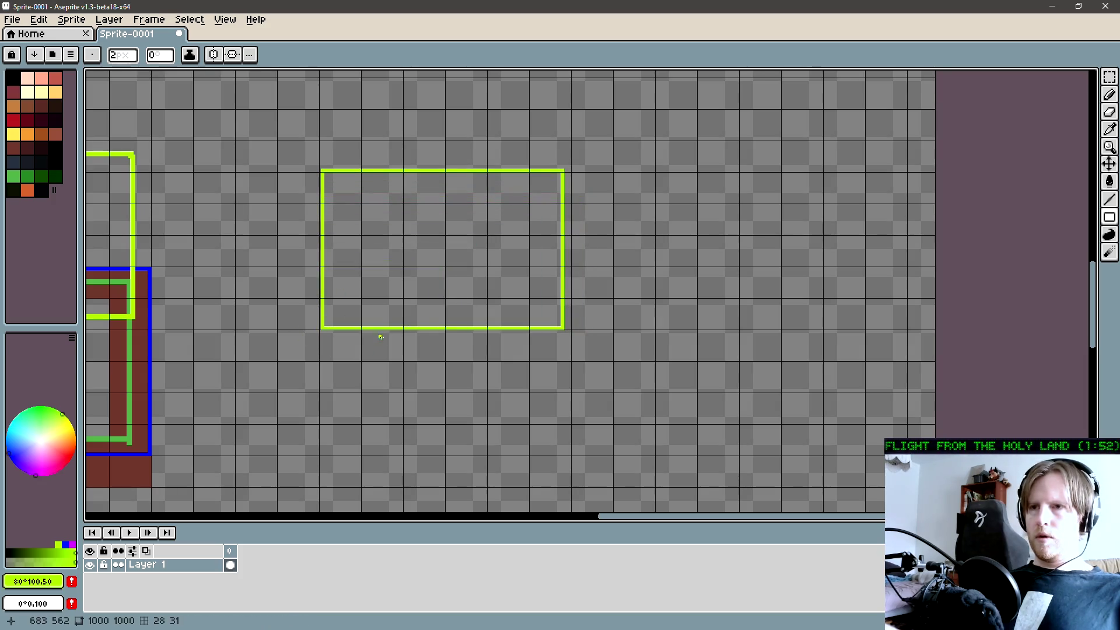
left_click_drag(403, 329, 444, 391)
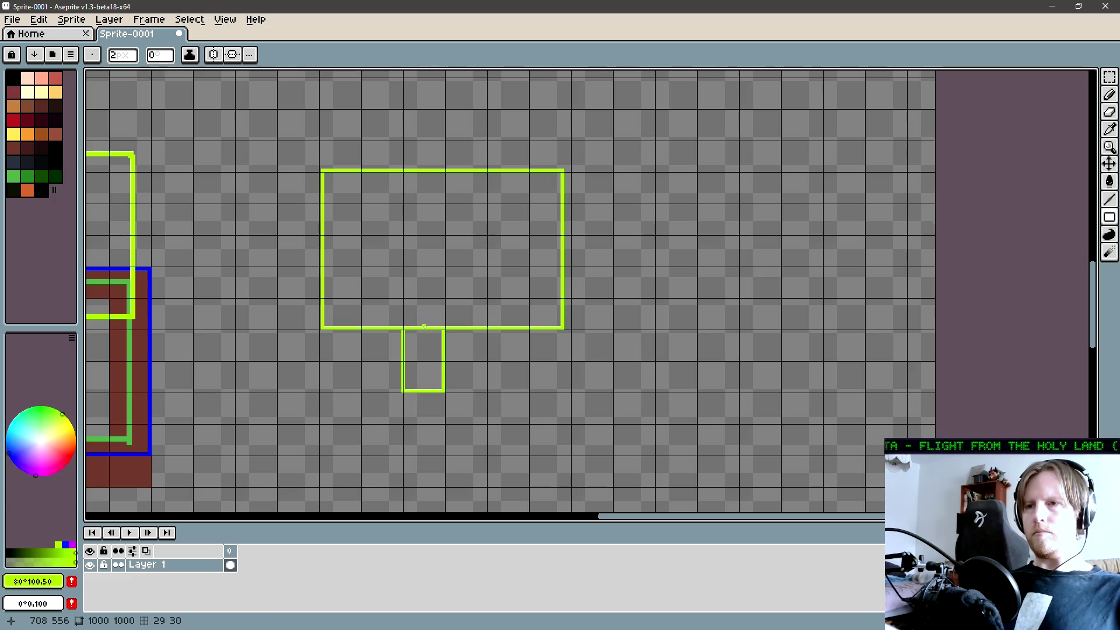
key("b")
left_click_drag(409, 328, 433, 328)
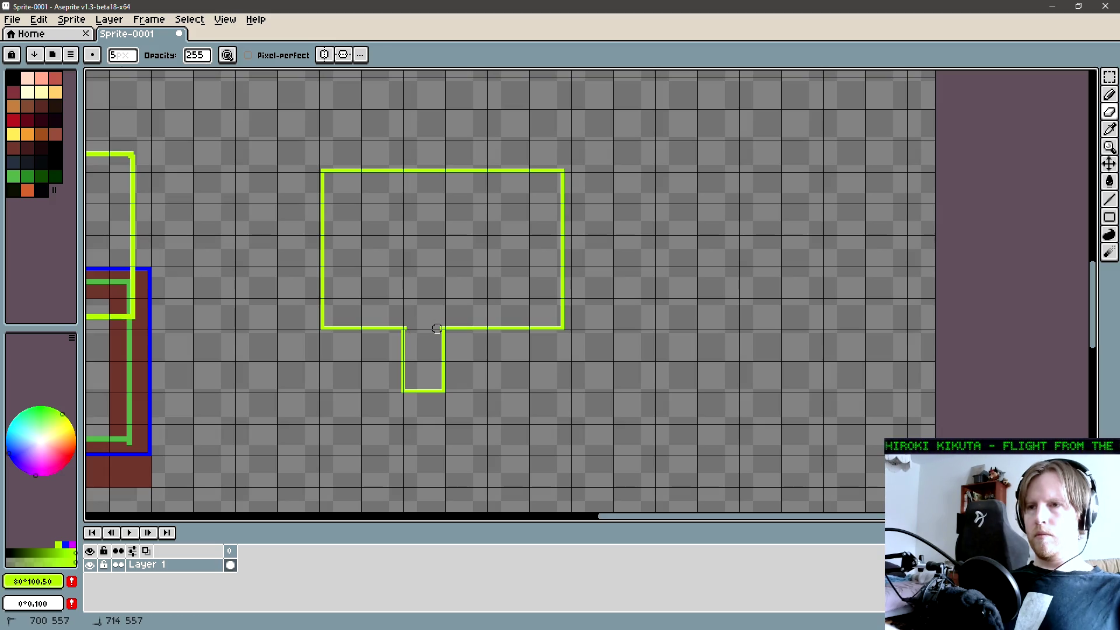
key("b")
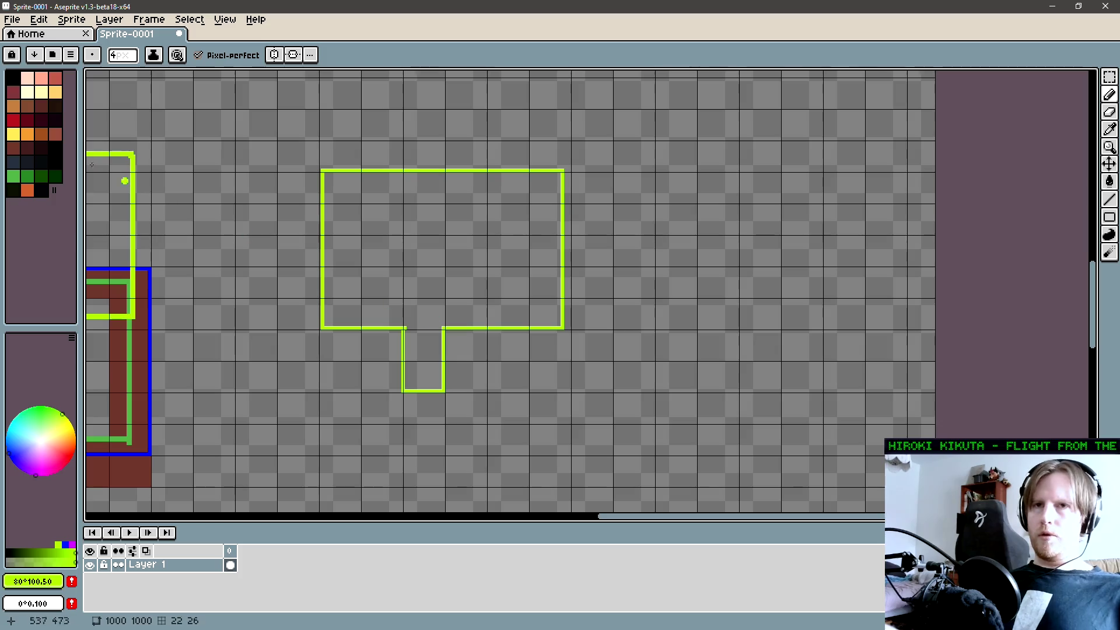
left_click(13, 120)
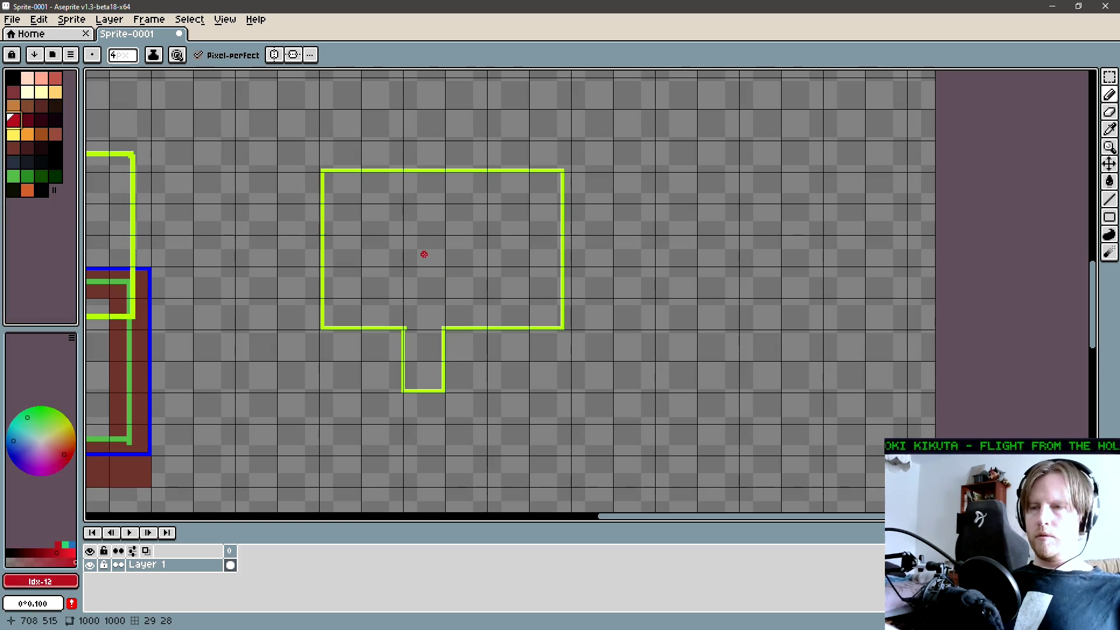
- Paint a bright red dot at the centre of the new room and pan the view down
left_click(73, 553)
left_click(422, 251)
left_click_drag(385, 412, 428, 412)
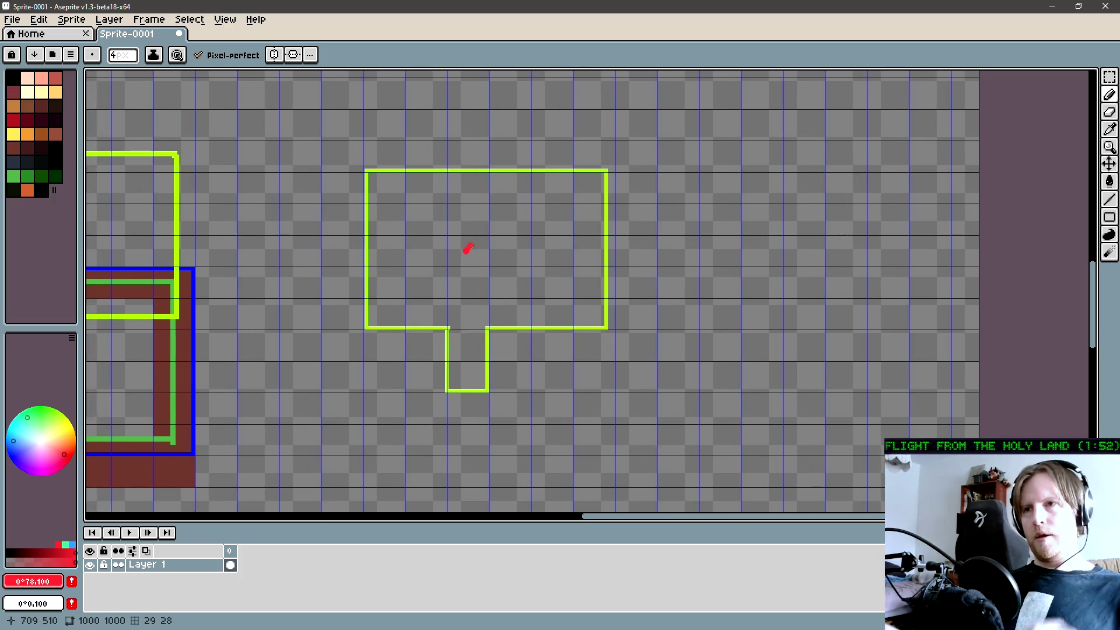
left_click_drag(471, 305, 497, 358)
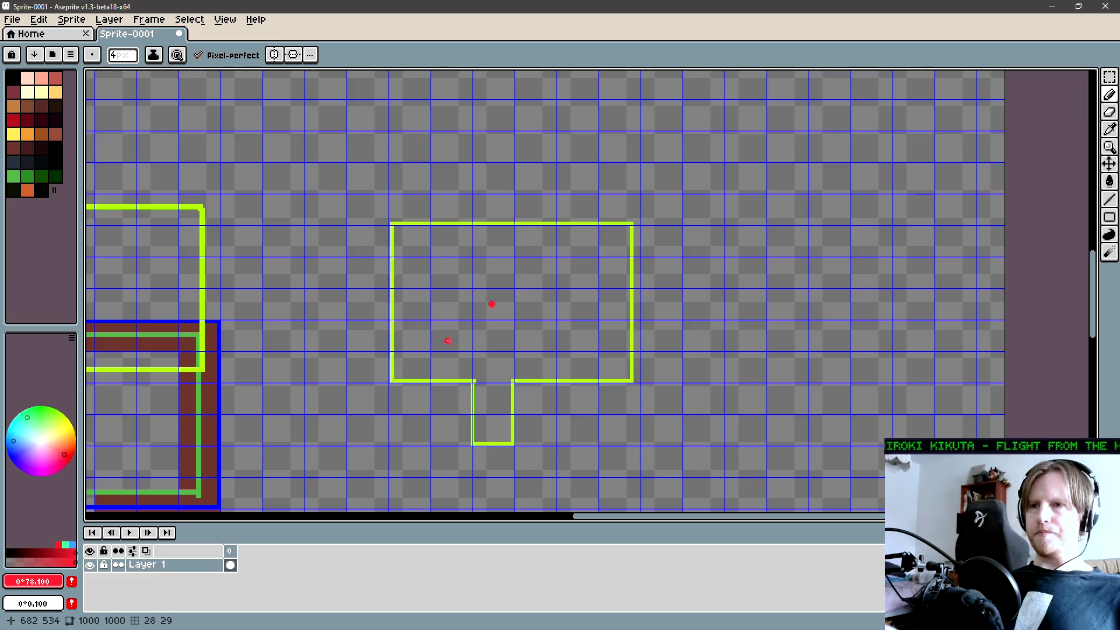
left_click_drag(450, 337, 449, 348)
key("e")
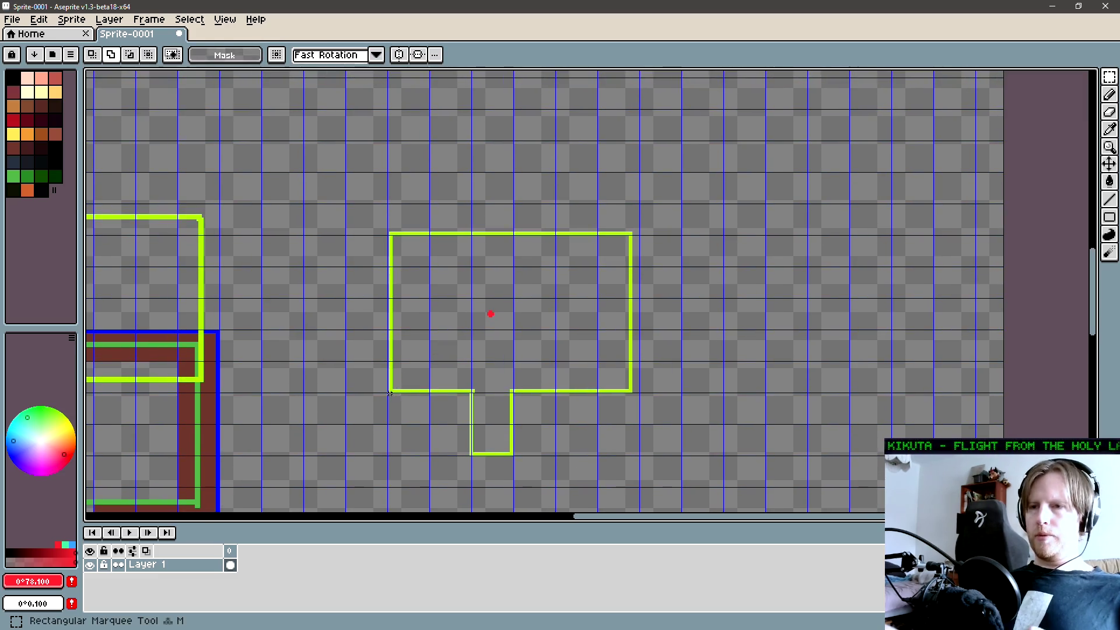
key("l")
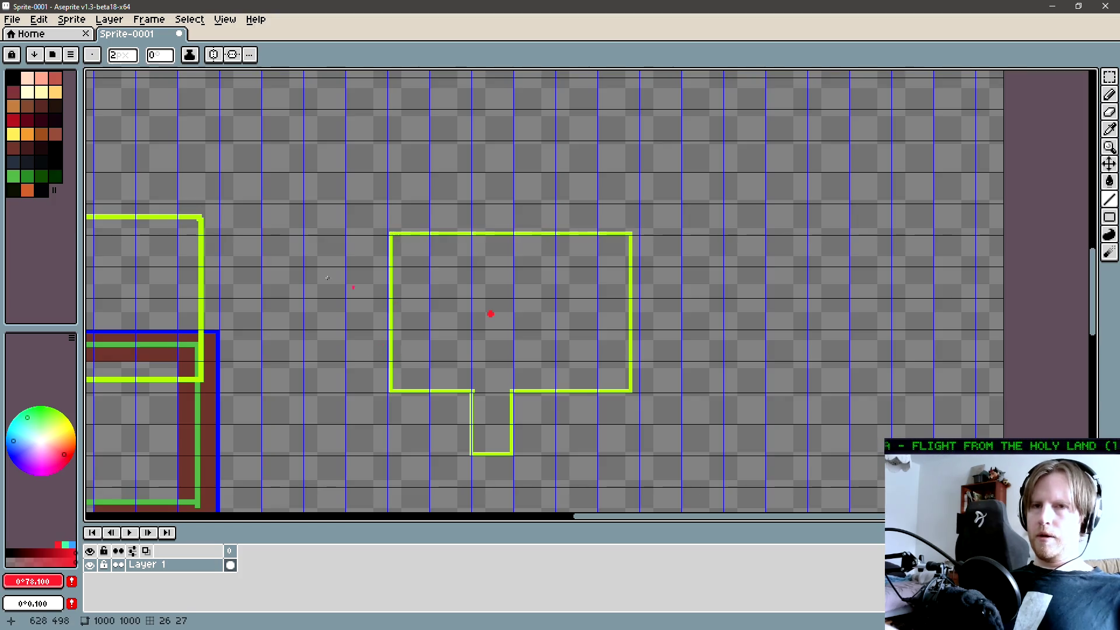
- Draw pale-green lines outside the room, one along the left and a short one below the doorway
left_click(13, 175)
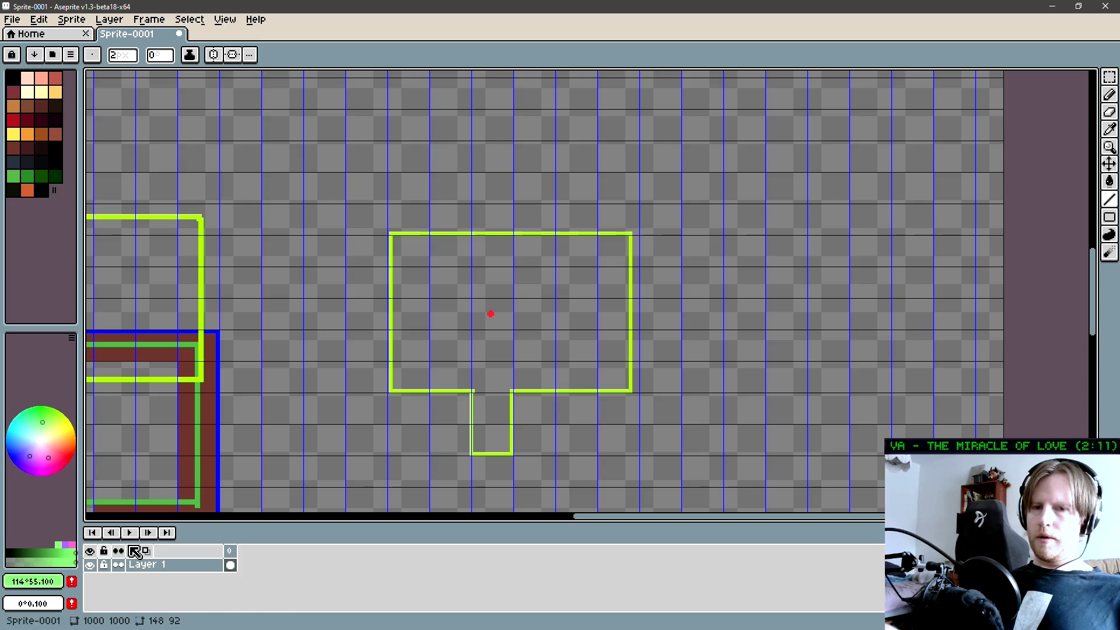
mouse_move(370, 387)
left_mouse_down()
mouse_move(370, 229)
mouse_move(411, 209)
mouse_move(634, 206)
mouse_move(660, 234)
mouse_move(672, 397)
mouse_move(657, 392)
left_mouse_up()
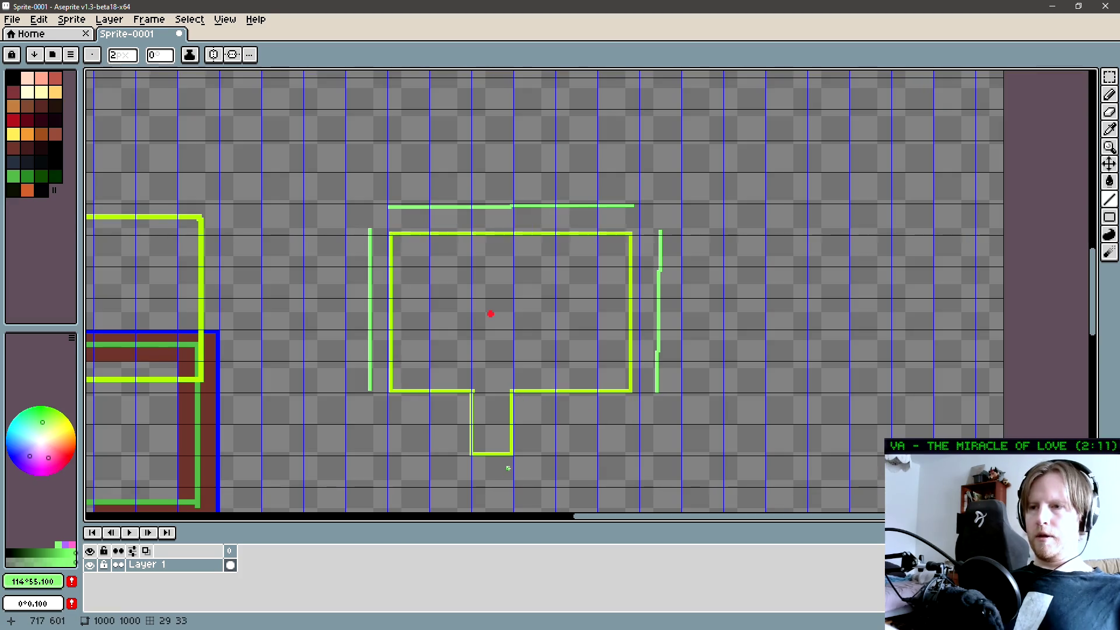
left_click_drag(511, 466, 468, 466)
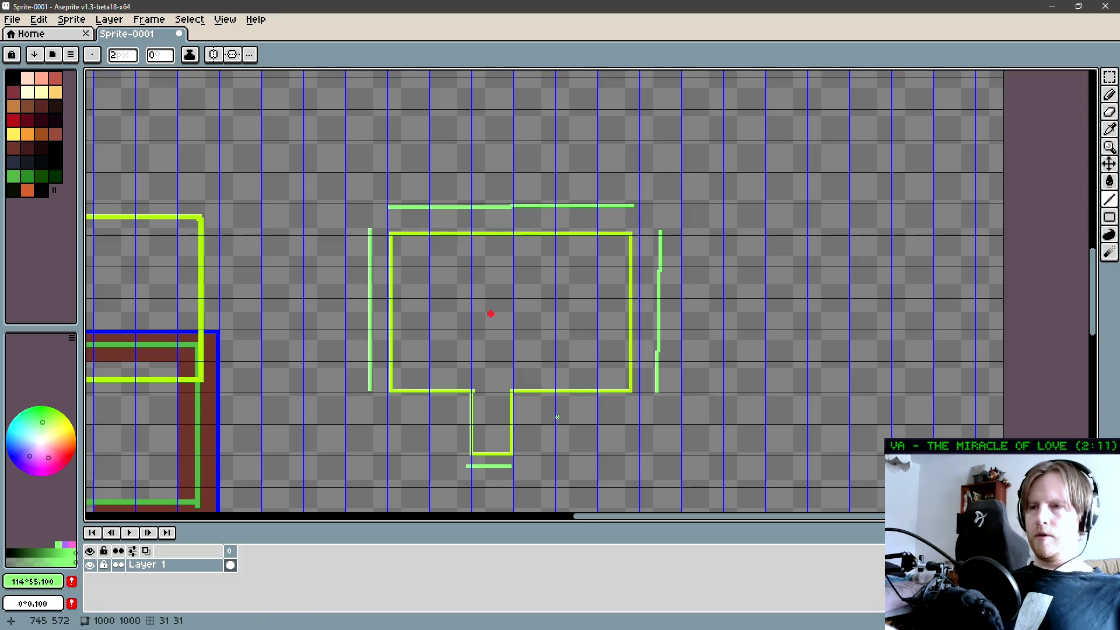
scroll(512, 400, "right", 2)
scroll(512, 400, "down", 1)
scroll(493, 436, "left", 2)
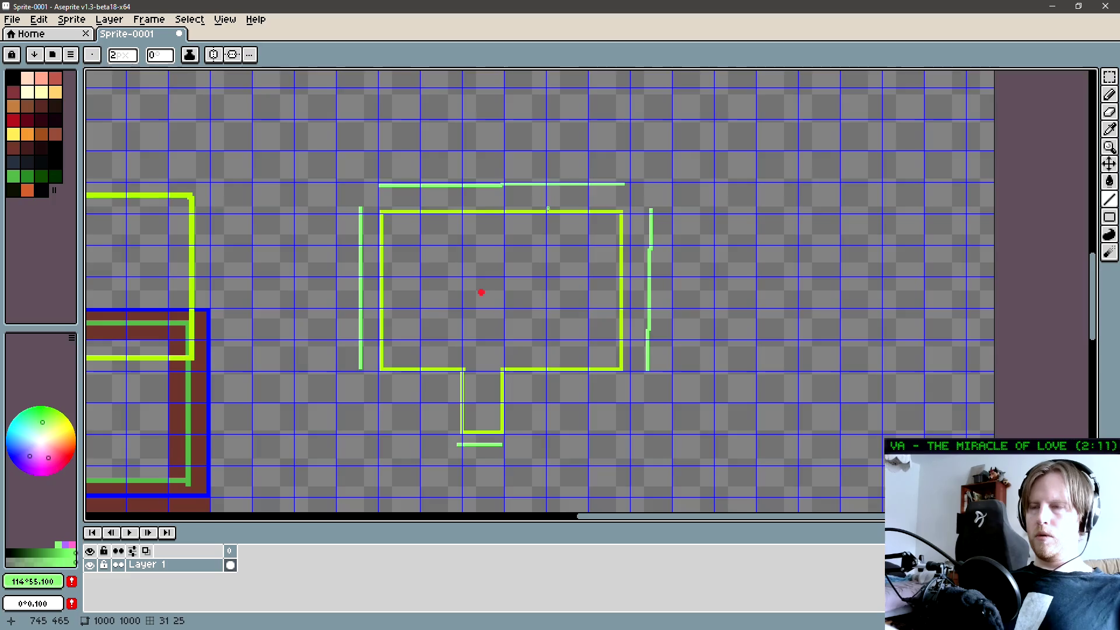
scroll(518, 247, "left", 1)
- Draw a vertical and a horizontal Line-tool stroke inside the room around the red dot, then sample its red
key("l")
mouse_move(555, 217)
left_mouse_down()
mouse_move(554, 249)
mouse_move(470, 249)
mouse_move(469, 309)
mouse_move(559, 309)
mouse_move(551, 279)
left_mouse_up()
left_click_drag(552, 279, 628, 280)
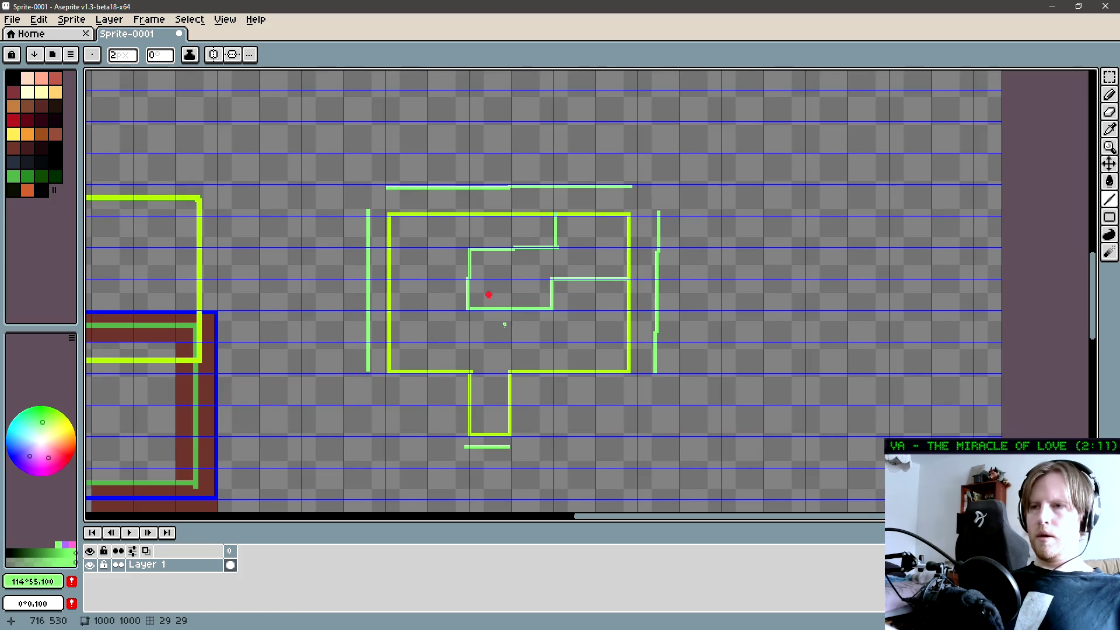
scroll(488, 296, "up", 1)
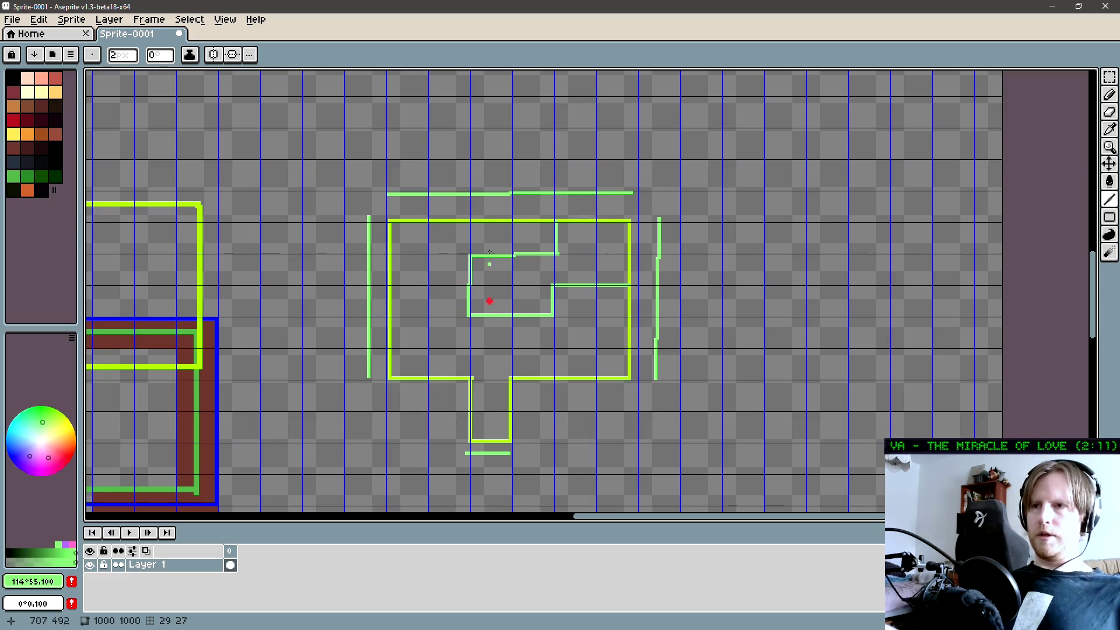
left_click(489, 299, "alt")
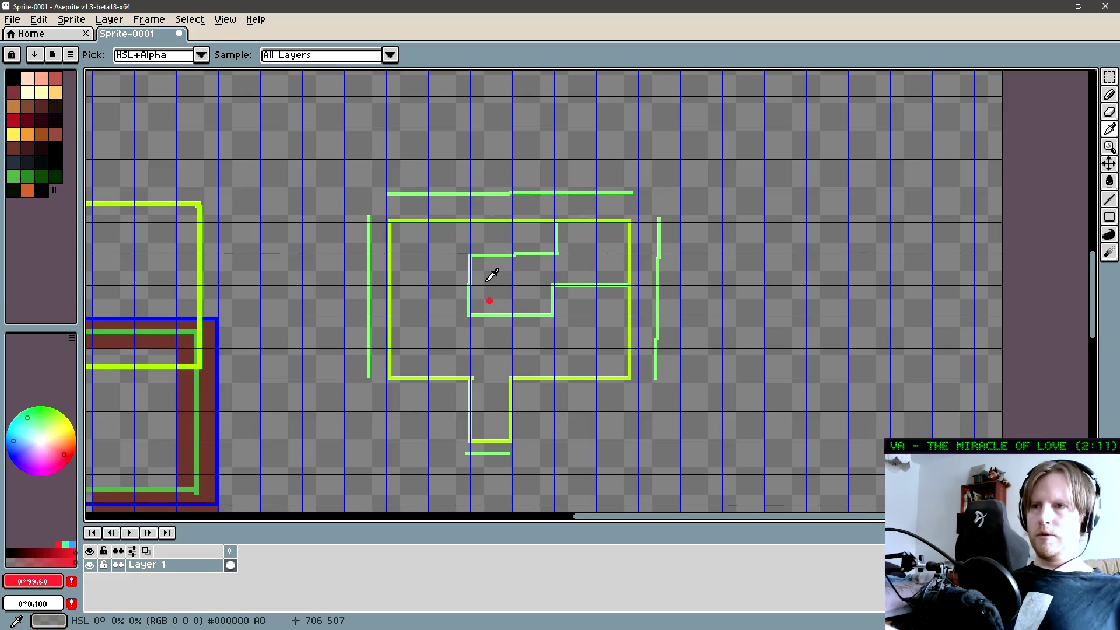
- Draw red lines above and right of the room, erase the yellow outline's top-right corner, and return to the pencil
left_click_drag(388, 180, 640, 180)
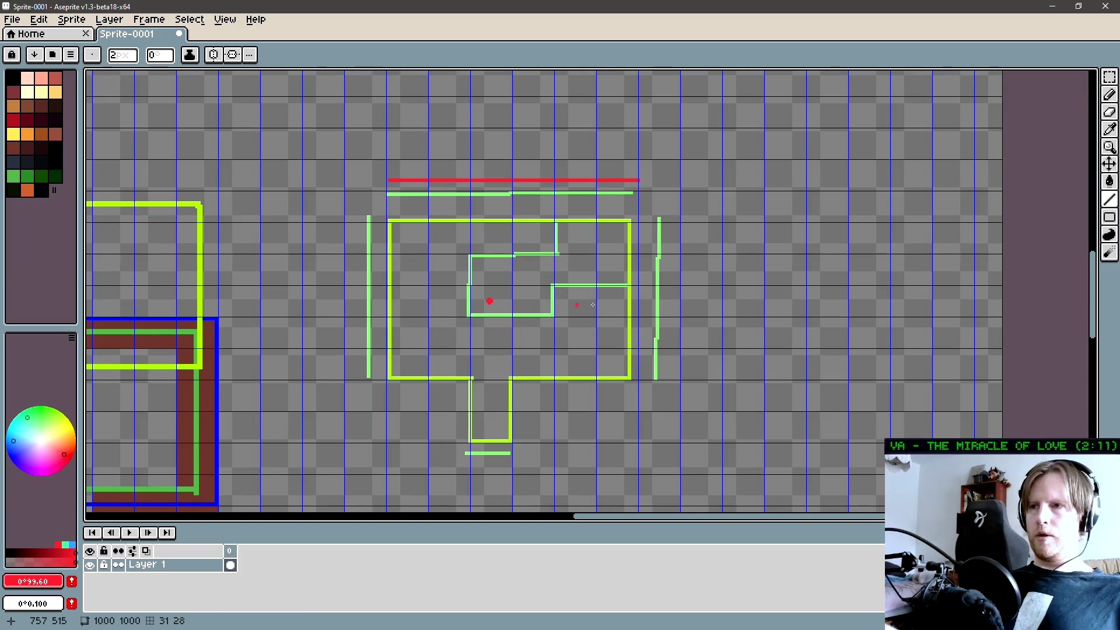
left_click_drag(681, 218, 680, 374)
key("e")
mouse_move(629, 277)
left_mouse_down()
mouse_move(612, 221)
mouse_move(558, 222)
left_mouse_up()
scroll(519, 303, "right", 1)
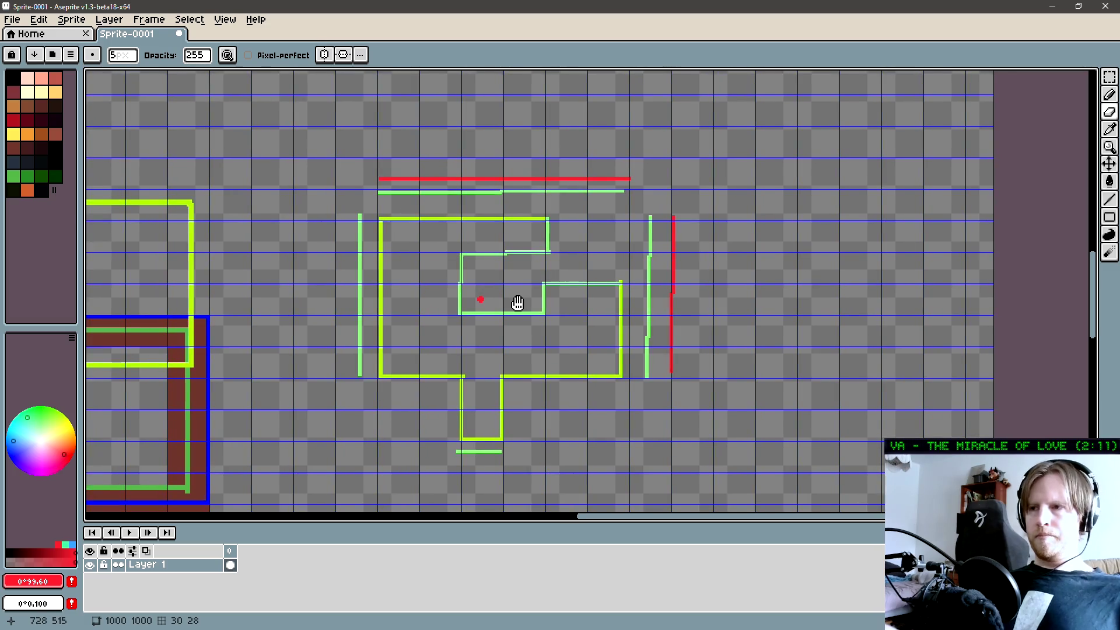
key("b")
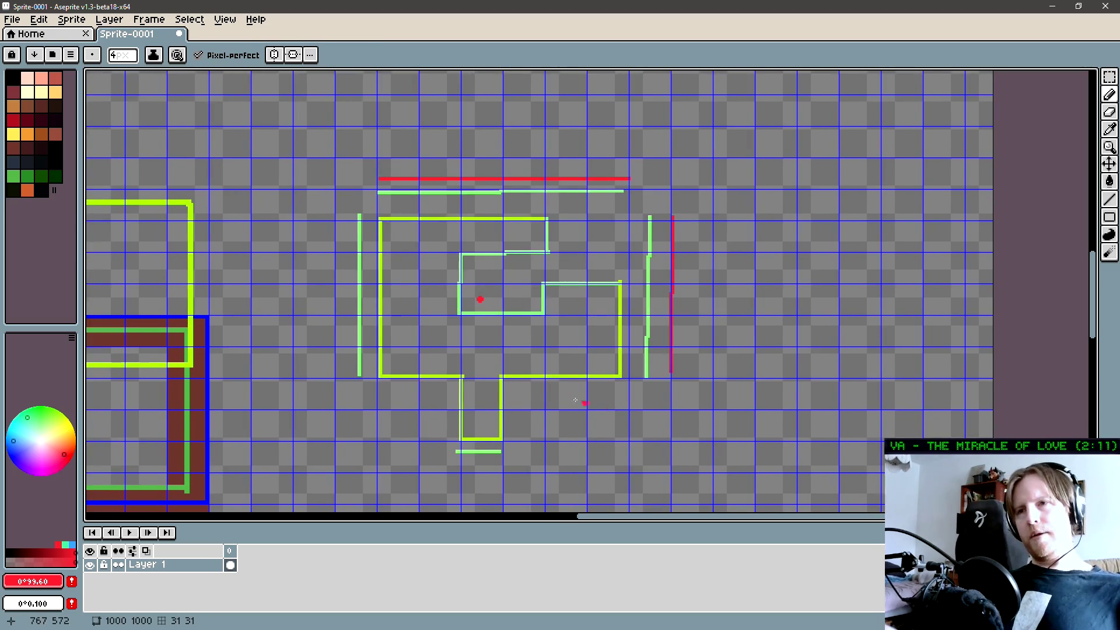
scroll(576, 389, "left", 2)
scroll(483, 357, "left", 2)
scroll(540, 371, "right", 1)
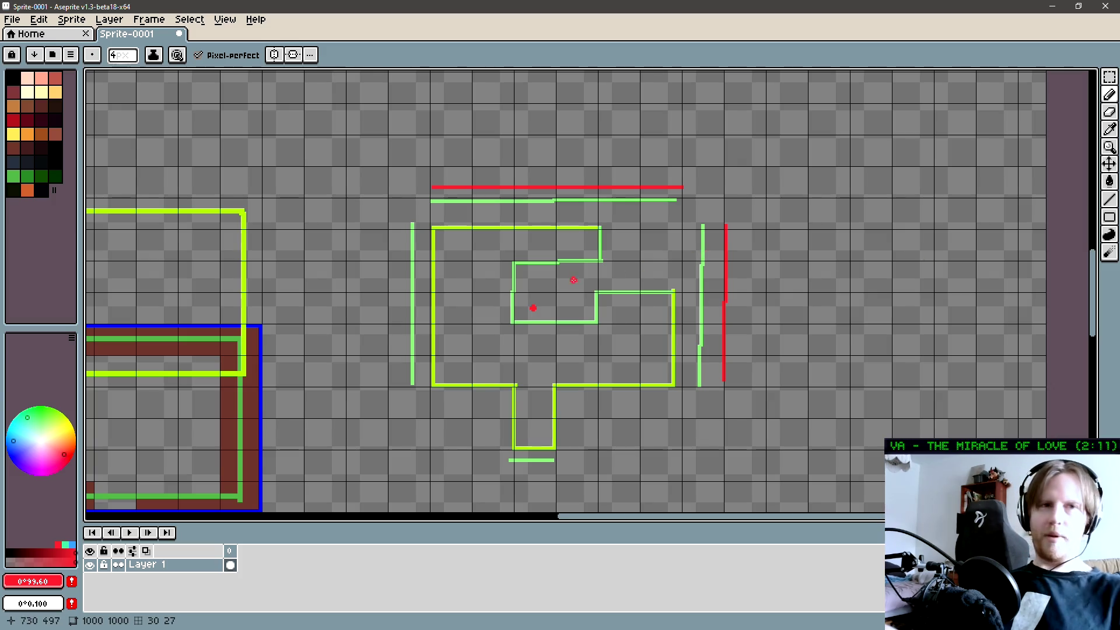
- Pan across the room sketch, then in Visual Studio select the Room class field declarations in Room.cs
left_click_drag(528, 317, 478, 322)
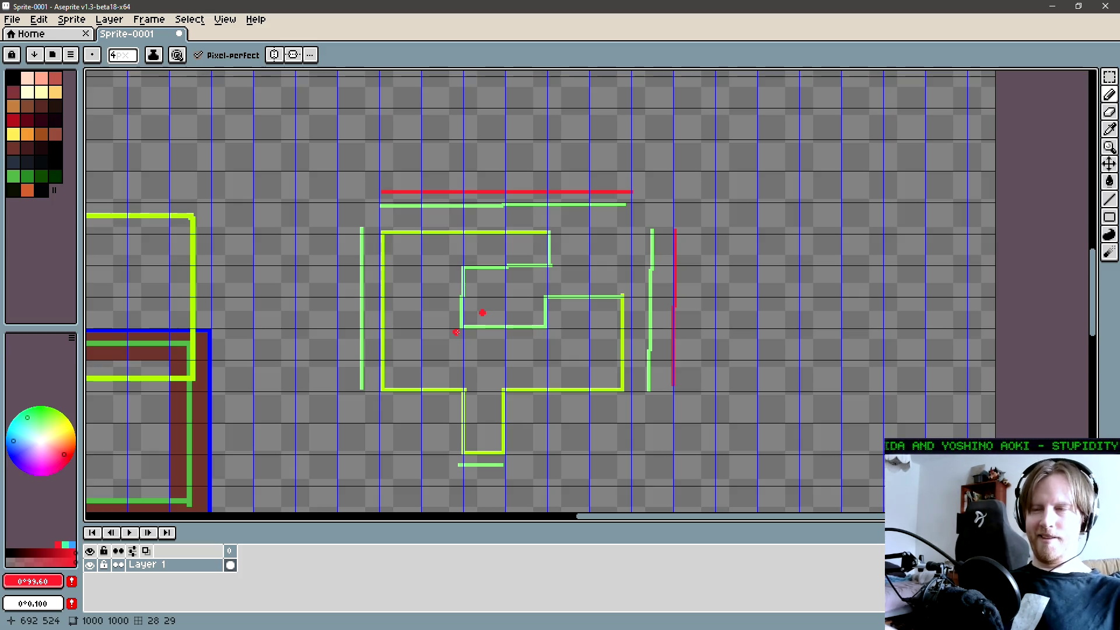
scroll(449, 338, "right", 2)
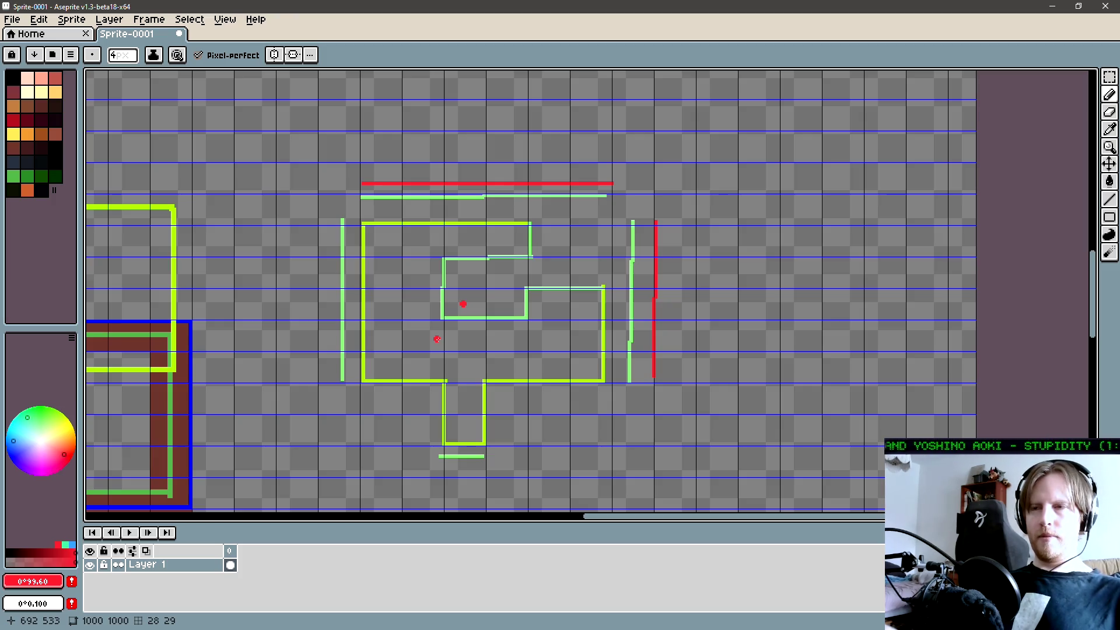
scroll(437, 339, "right", 4)
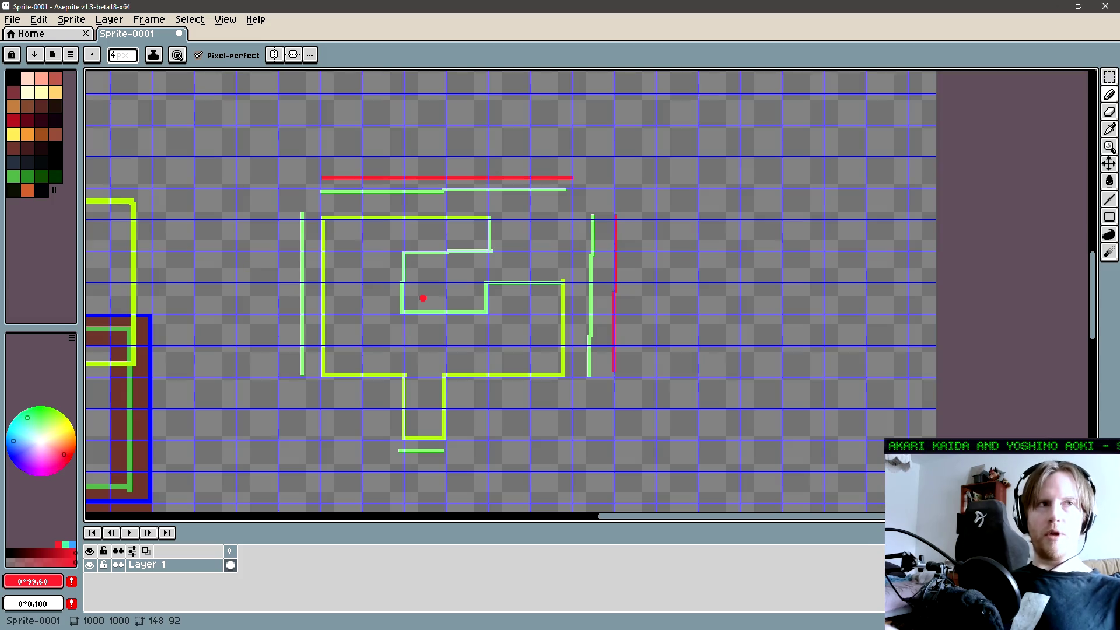
key("alt+Tab")
mouse_move(954, 331)
left_mouse_down()
mouse_move(761, 201)
mouse_move(779, 215)
mouse_move(874, 228)
mouse_move(898, 274)
mouse_move(967, 326)
left_mouse_up()
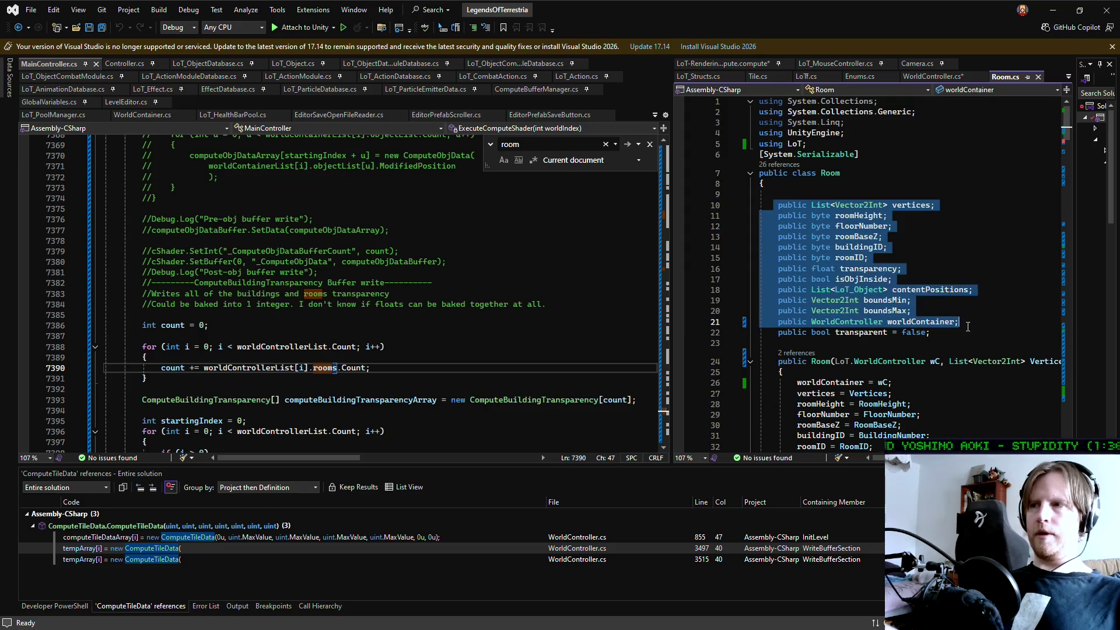
left_click(925, 332)
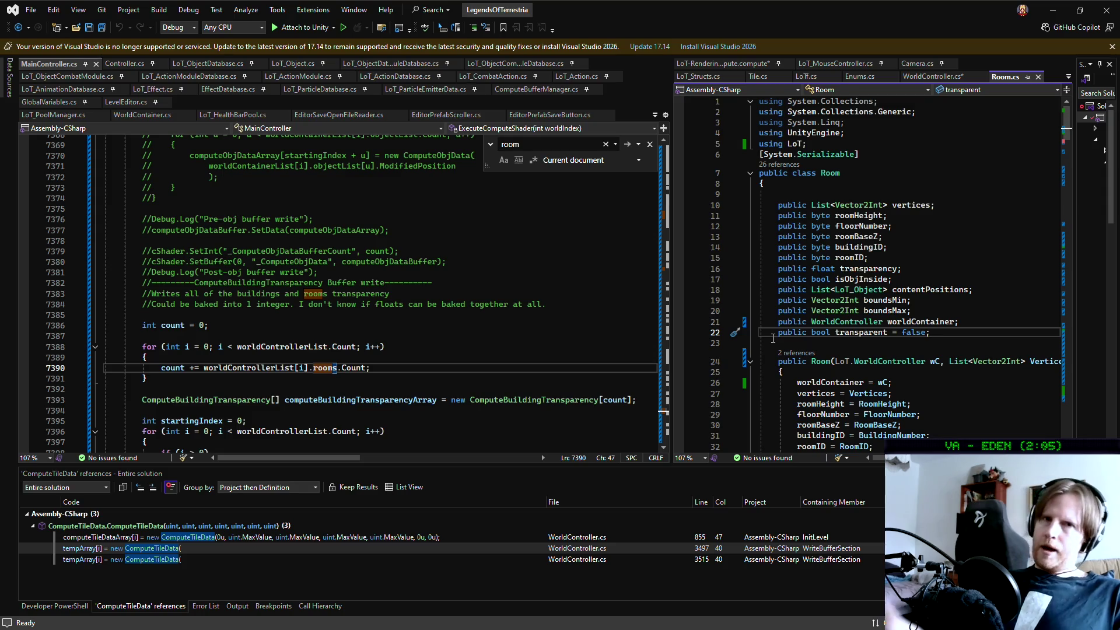
- Select and deselect the vertices field, then drag the editor splitter left to widen the Room.cs pane
left_click_drag(935, 205, 781, 208)
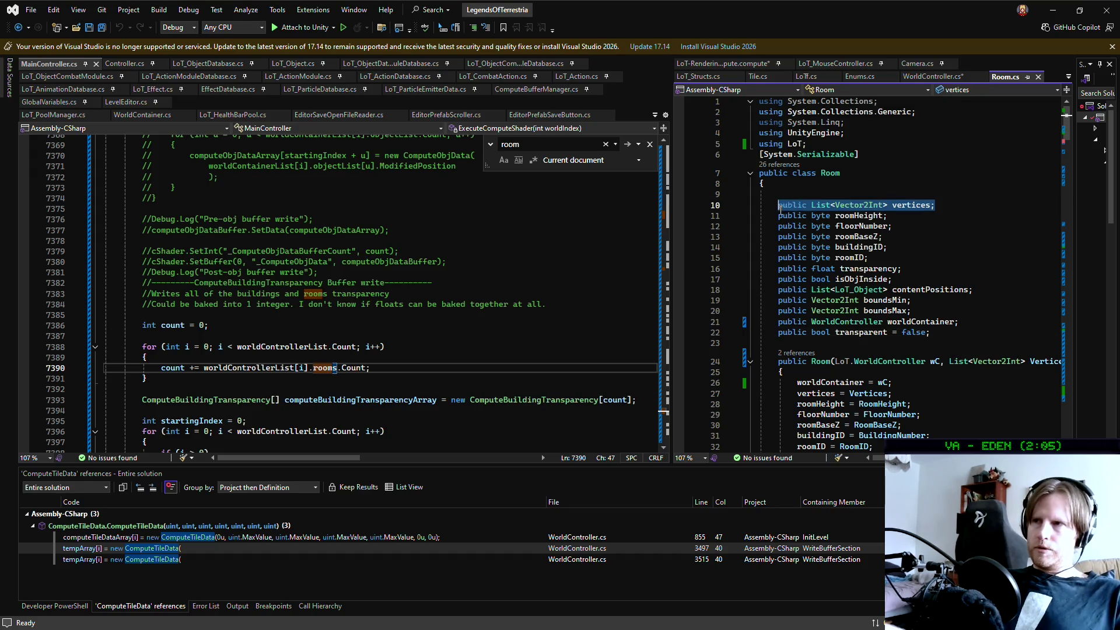
left_click(949, 205)
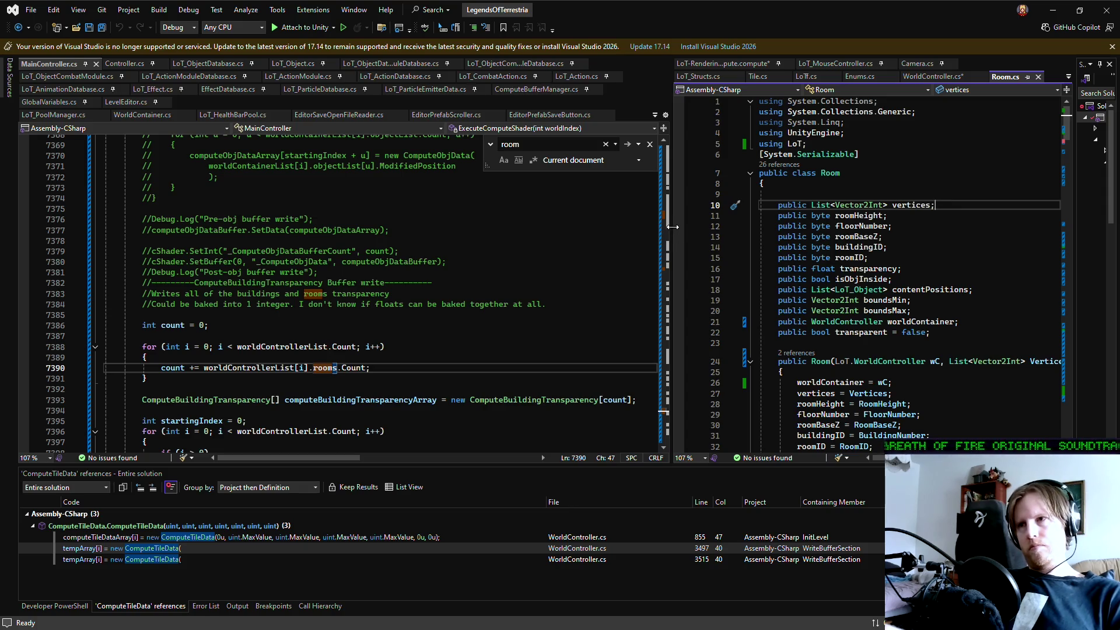
left_click_drag(672, 227, 671, 228)
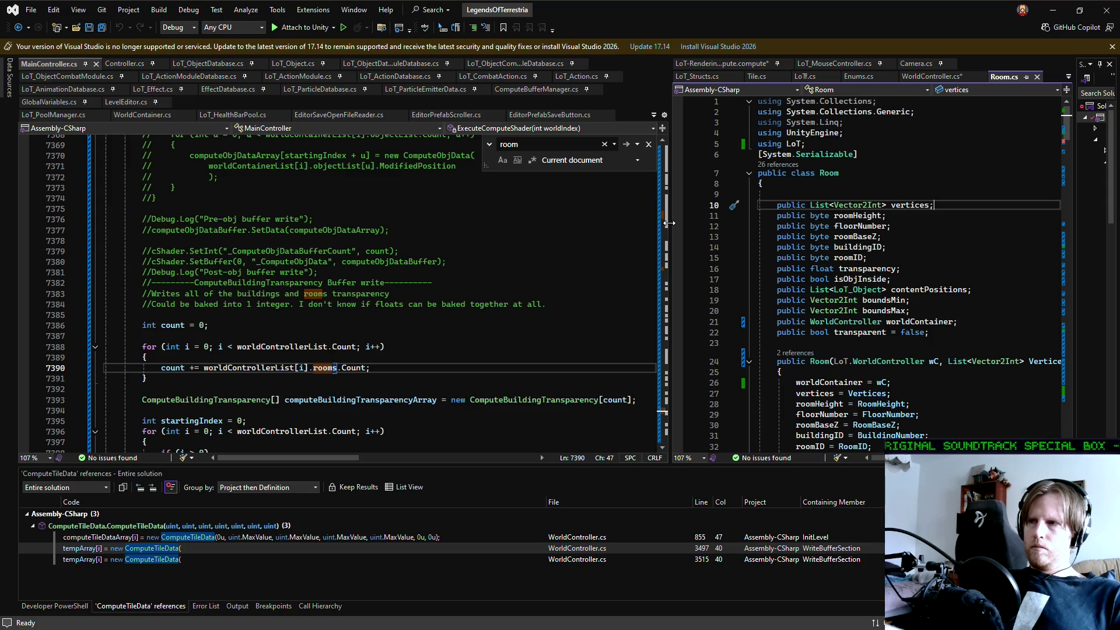
left_click_drag(669, 223, 613, 223)
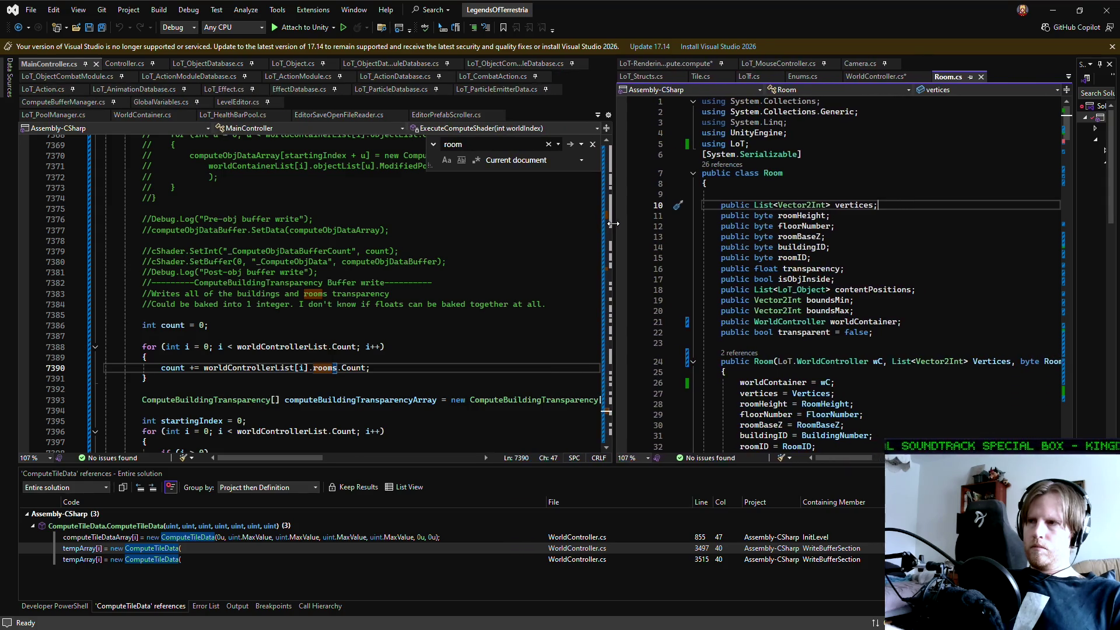
left_click(863, 269)
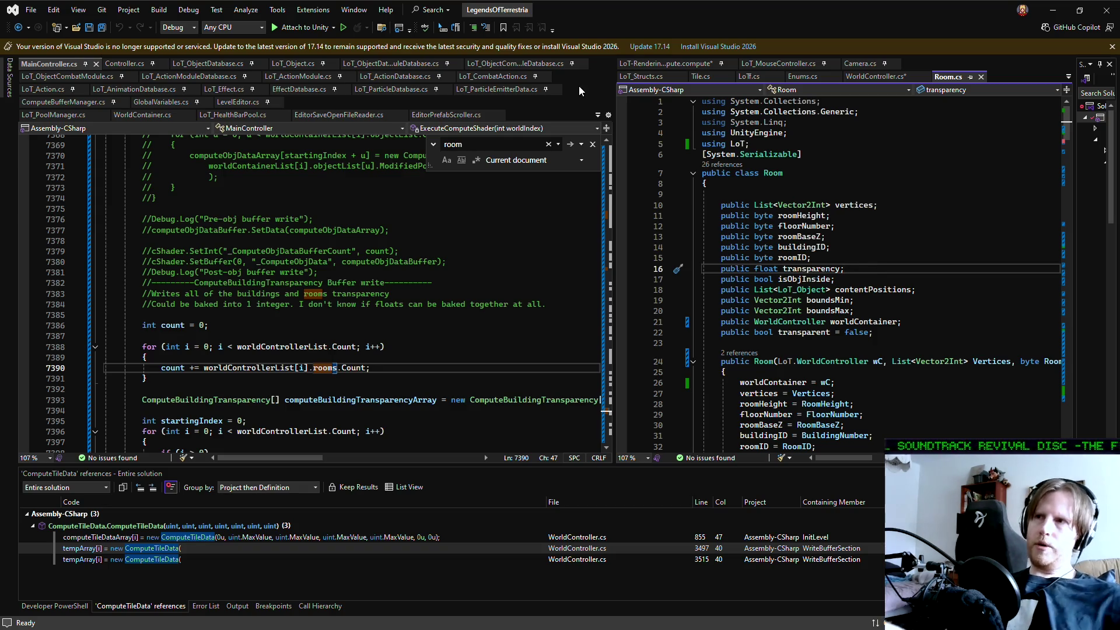
- Switch to the LoT-Rendering compute shader and select the ComputeBuildingData struct name
left_click(670, 64)
scroll(878, 250, "up", 7)
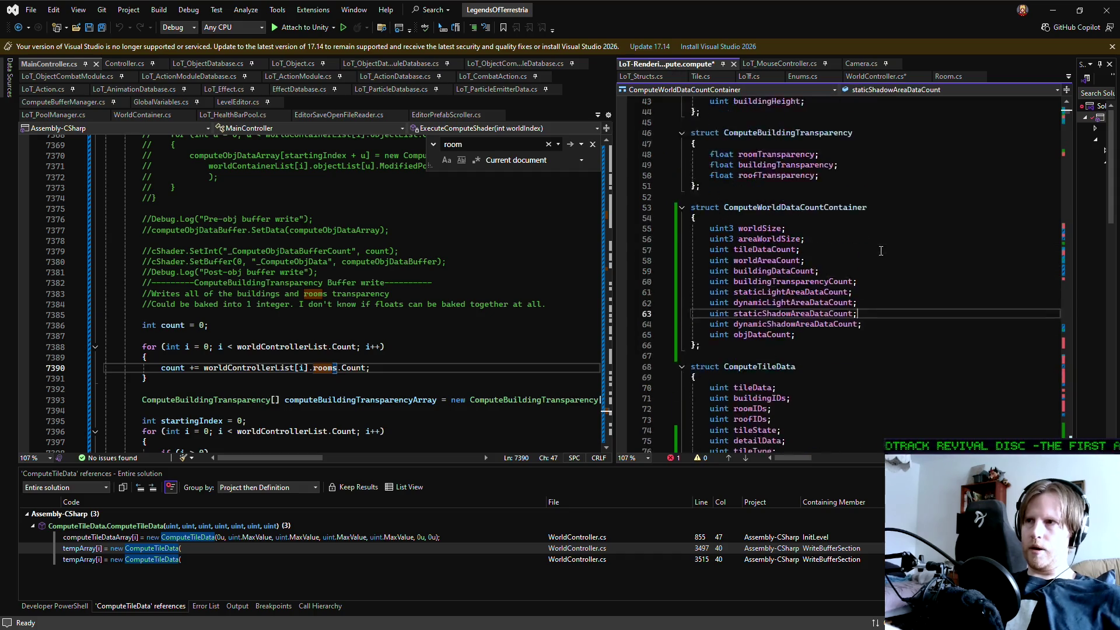
scroll(879, 249, "up", 7)
scroll(843, 236, "down", 7)
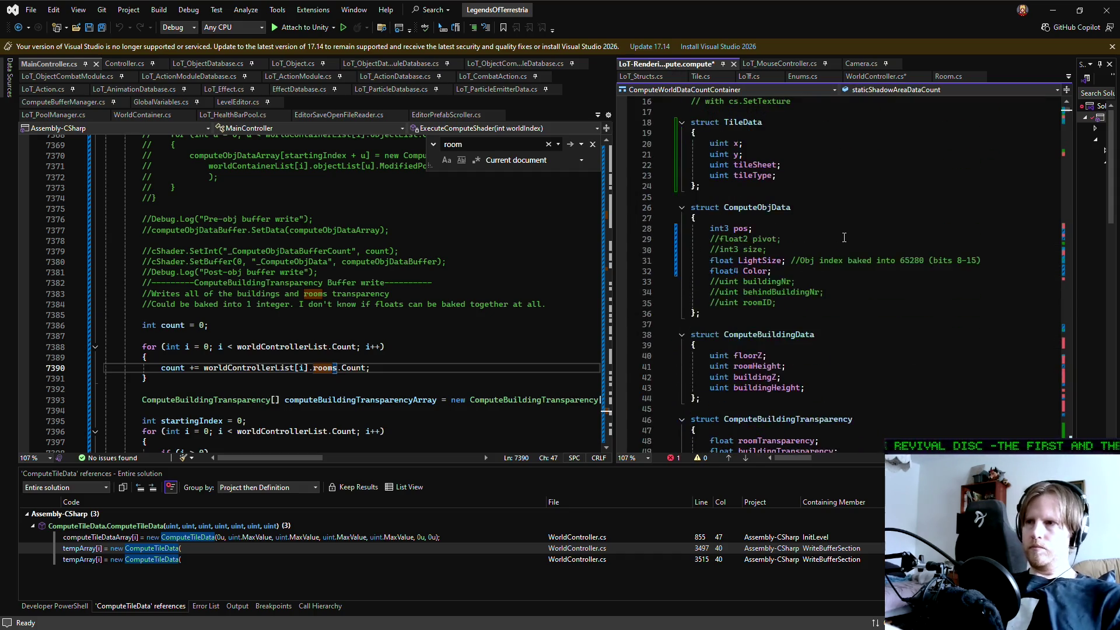
scroll(843, 237, "down", 1)
double_click(771, 209)
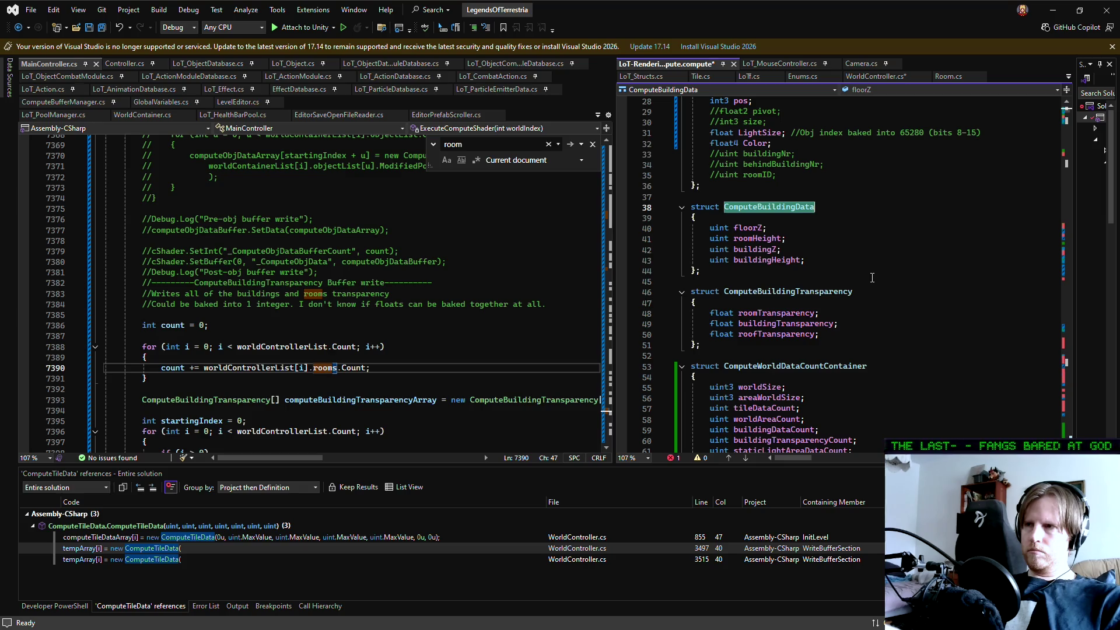
- Inspect buildingHeight and the roomTransparency, buildingTransparency and roofTransparency fields of ComputeBuildingTransparency
left_click(818, 262)
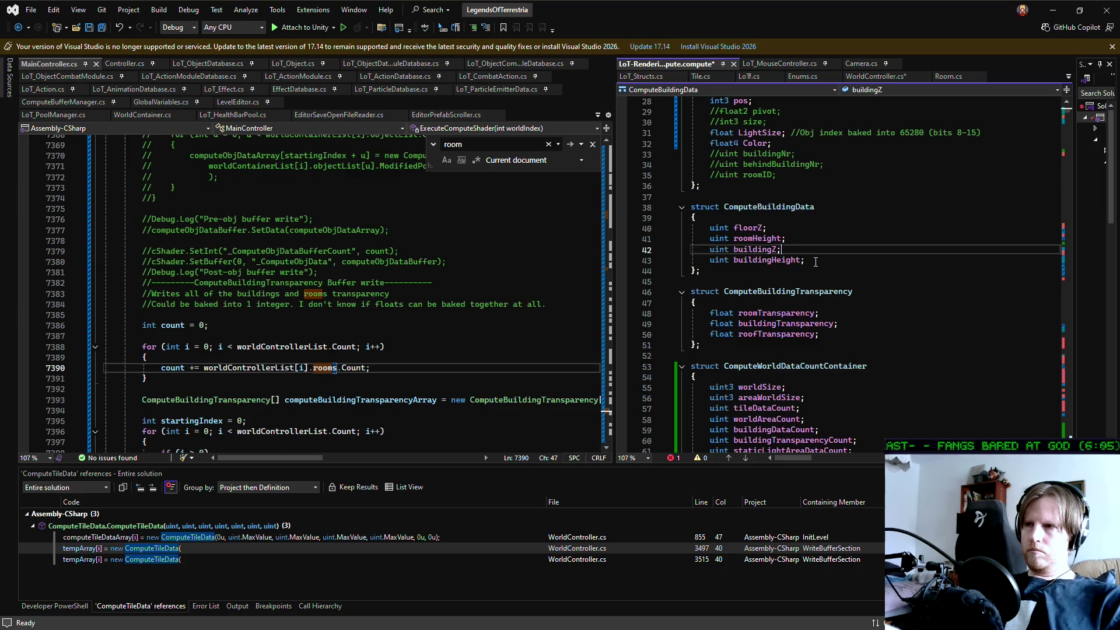
left_click(894, 297)
scroll(863, 283, "down", 2)
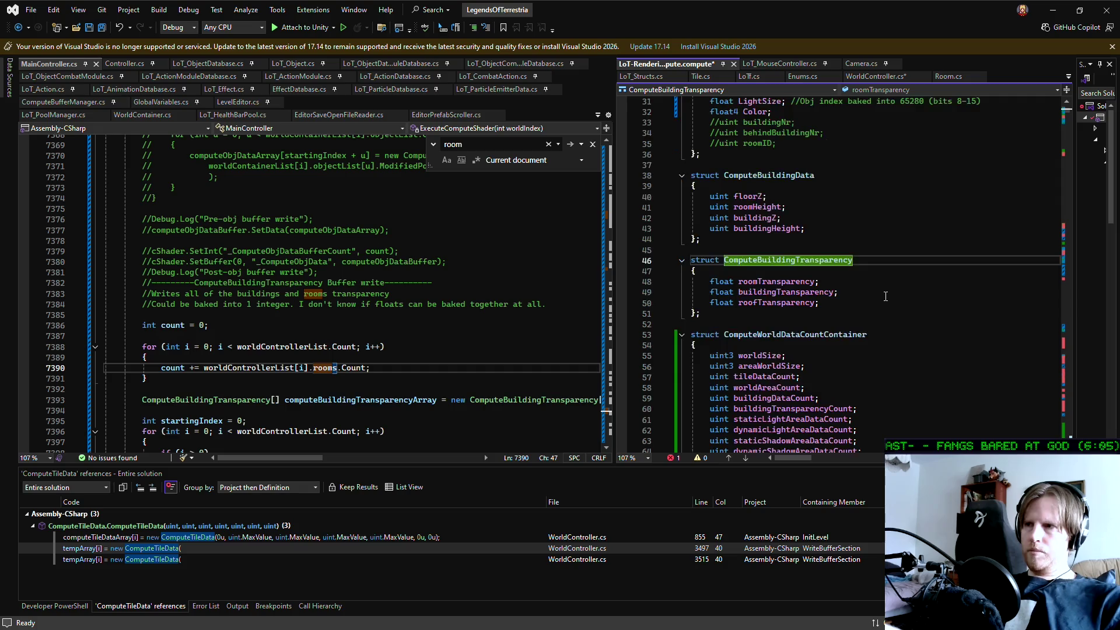
left_click(831, 267)
double_click(776, 249)
double_click(776, 261)
left_click(841, 272)
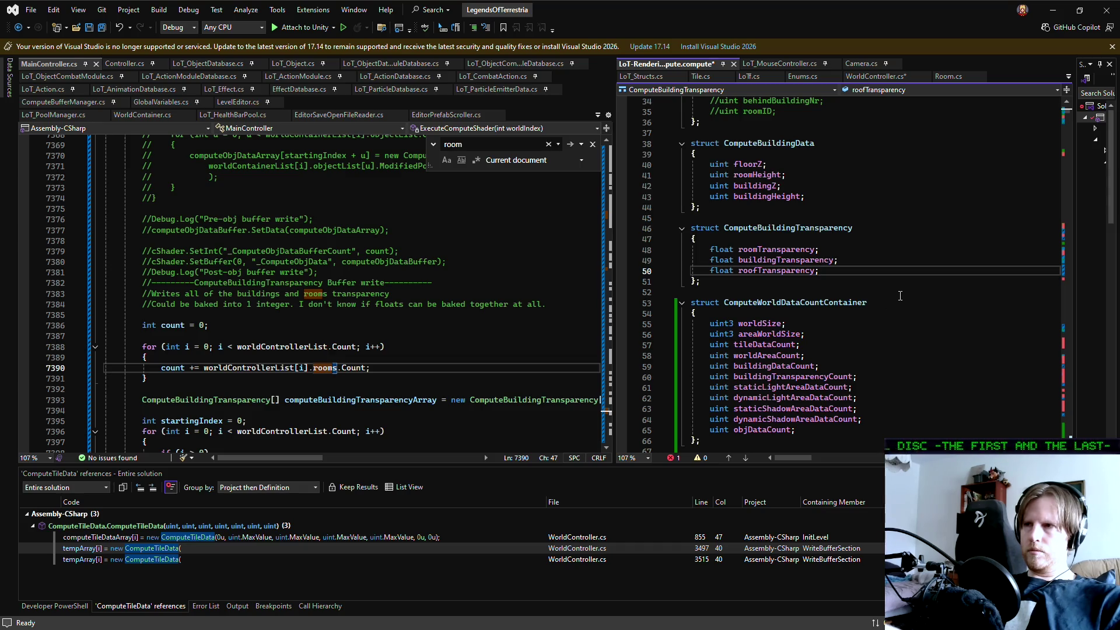
- Scroll back through the structs and select the roomHeight field name
scroll(897, 295, "down", 3)
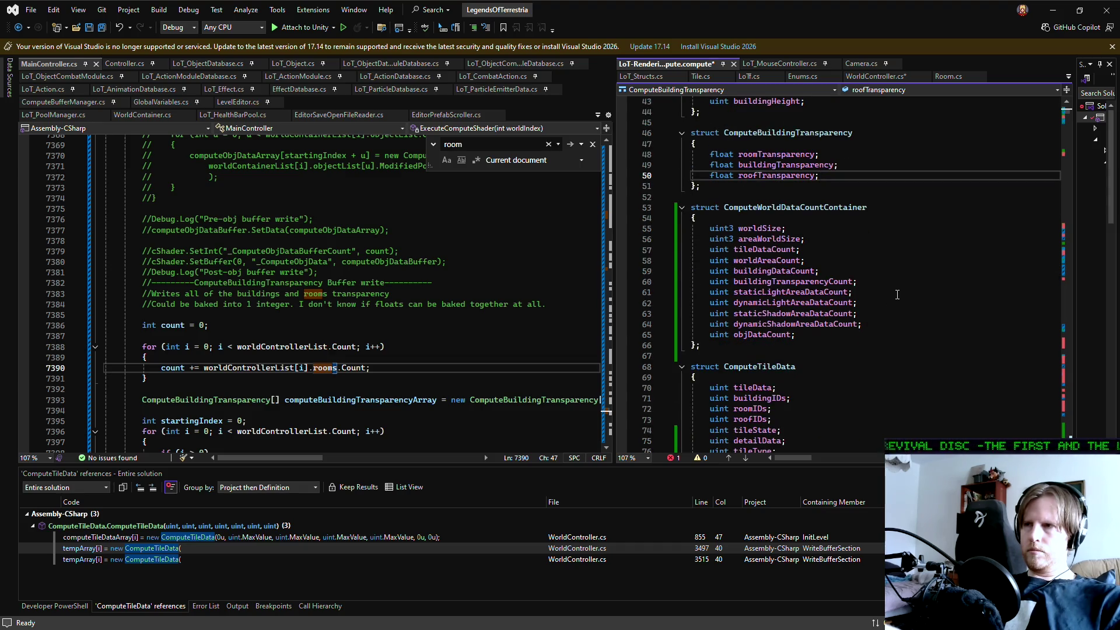
scroll(897, 295, "up", 3)
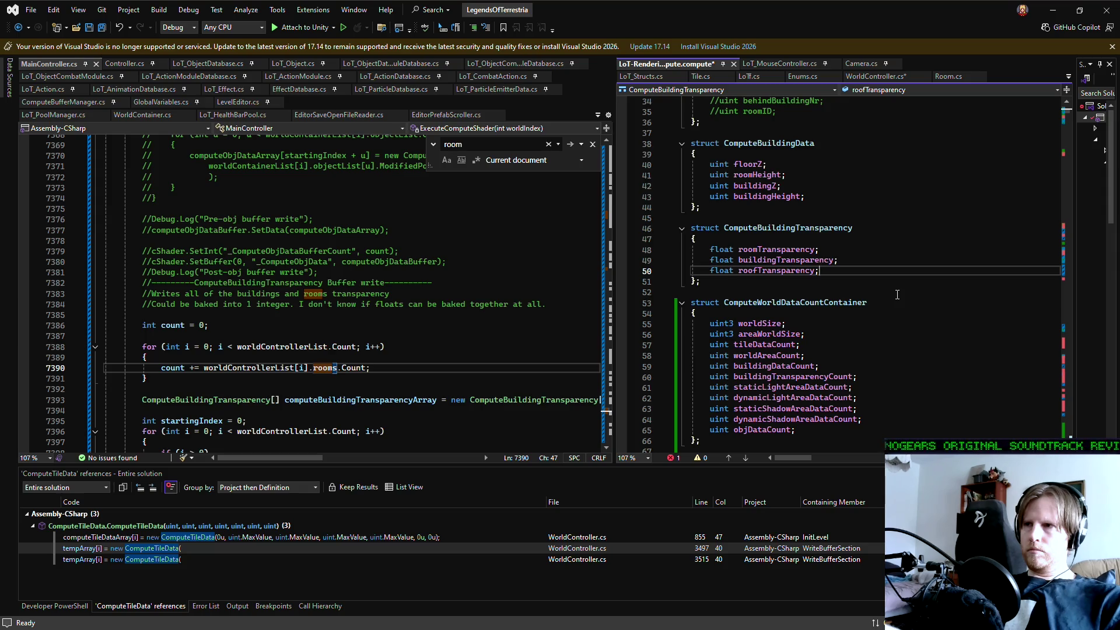
scroll(897, 295, "down", 9)
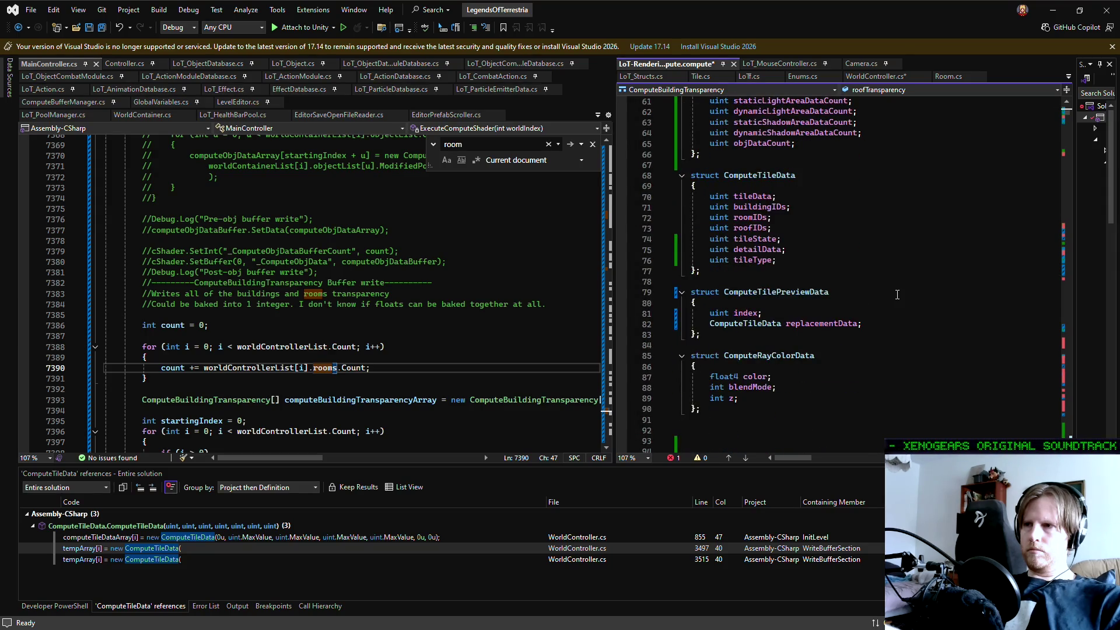
scroll(897, 294, "up", 11)
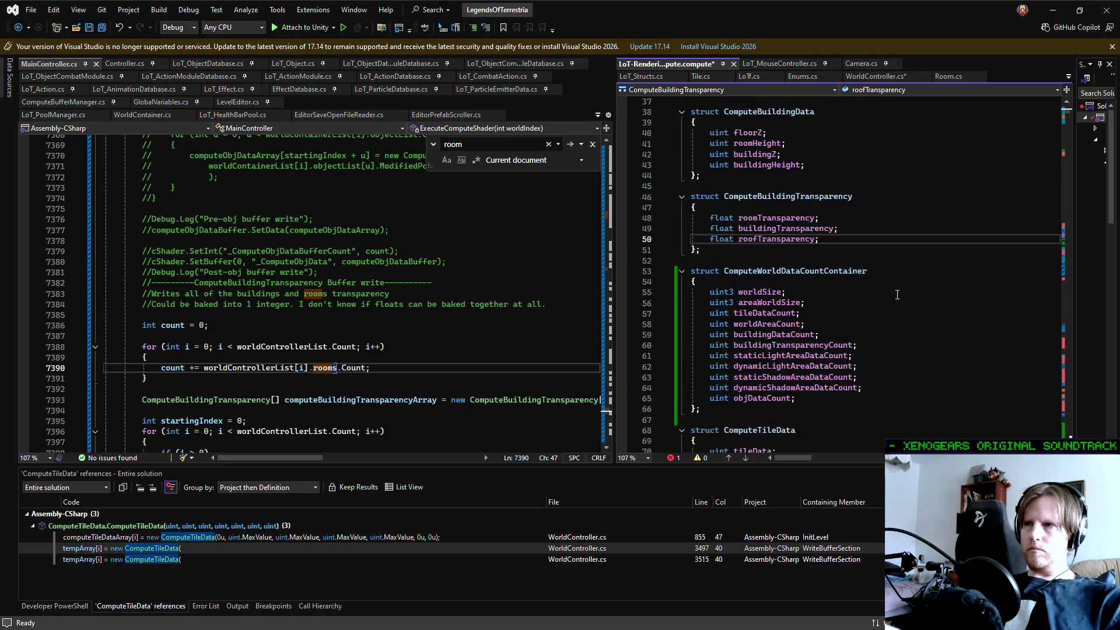
double_click(762, 240)
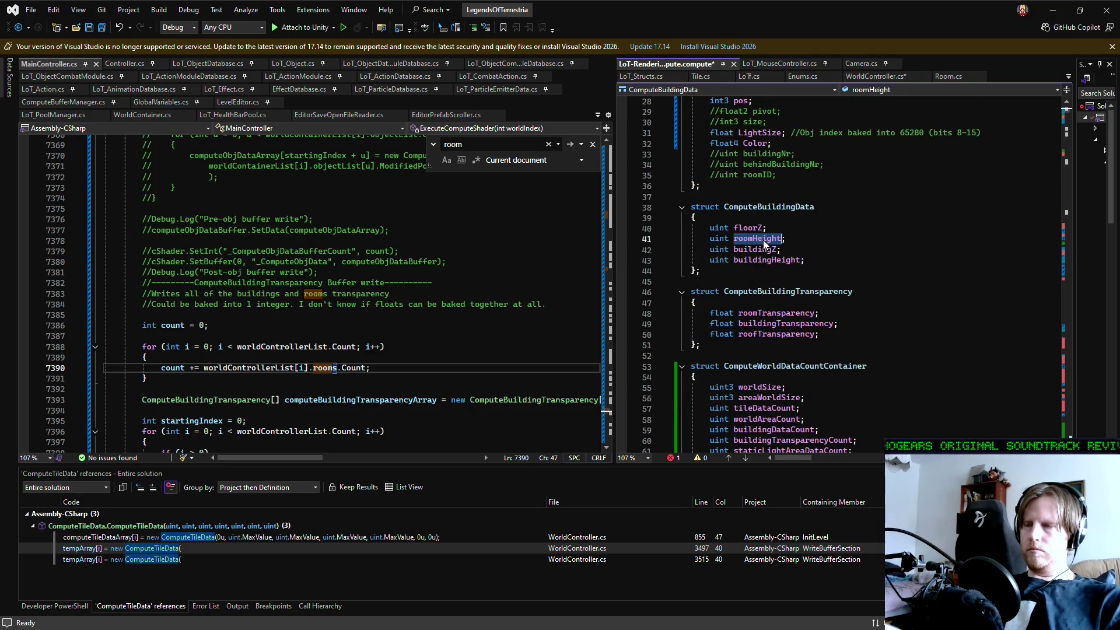
- Search the shader for roomHeight and jump to the GetRoomHeight function at line 800
key("ctrl+f")
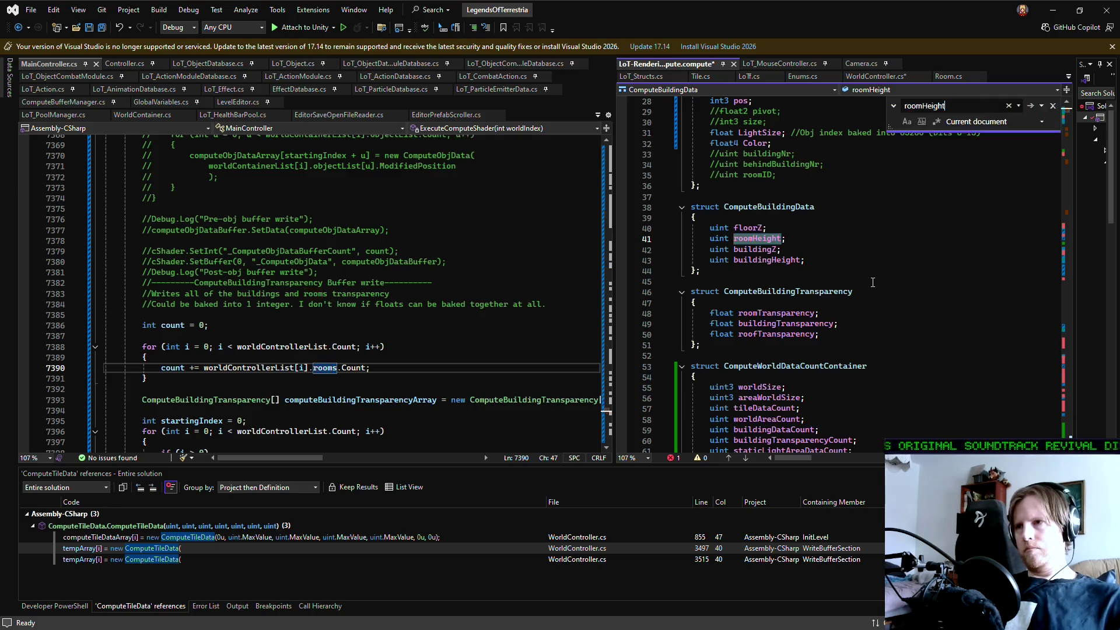
key("Return")
key("Return")
key("Return")
key("Return")
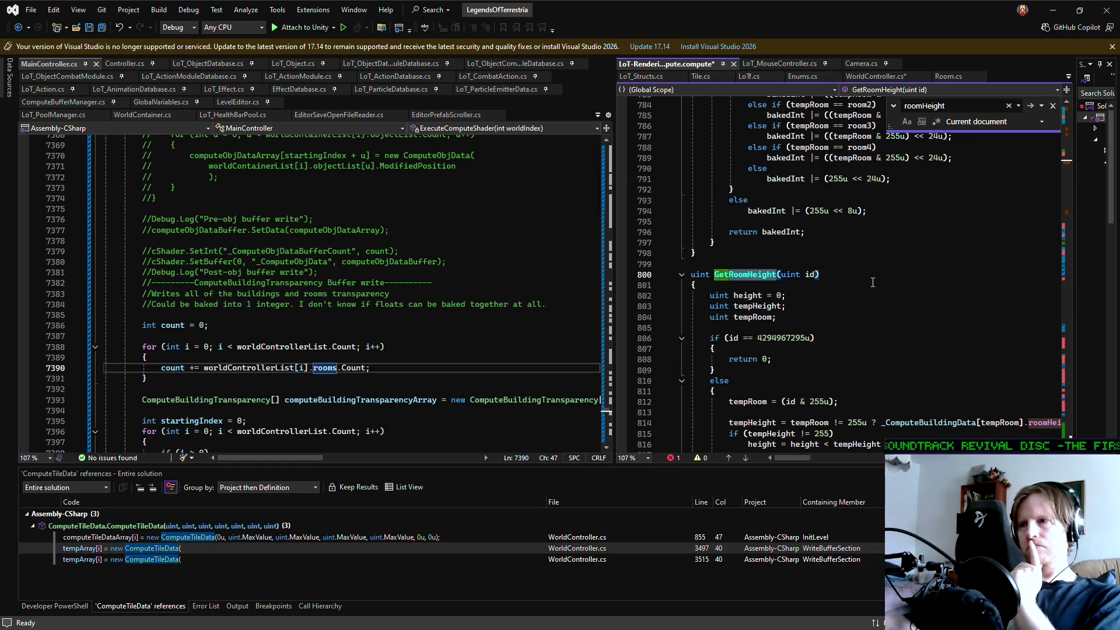
scroll(872, 282, "down", 2)
scroll(872, 282, "down", 3)
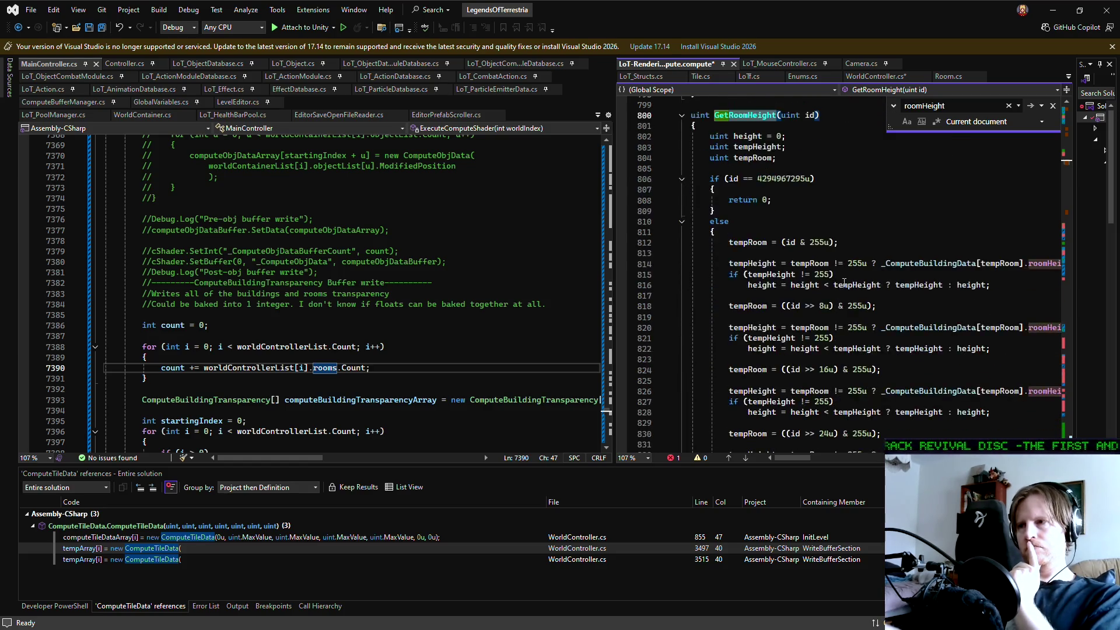
scroll(825, 295, "down", 4)
scroll(825, 296, "up", 4)
- Widen the shader code view and read through GetRoomHeight's four-room-ID maximum logic
left_click_drag(619, 284, 416, 285)
scroll(650, 259, "down", 4)
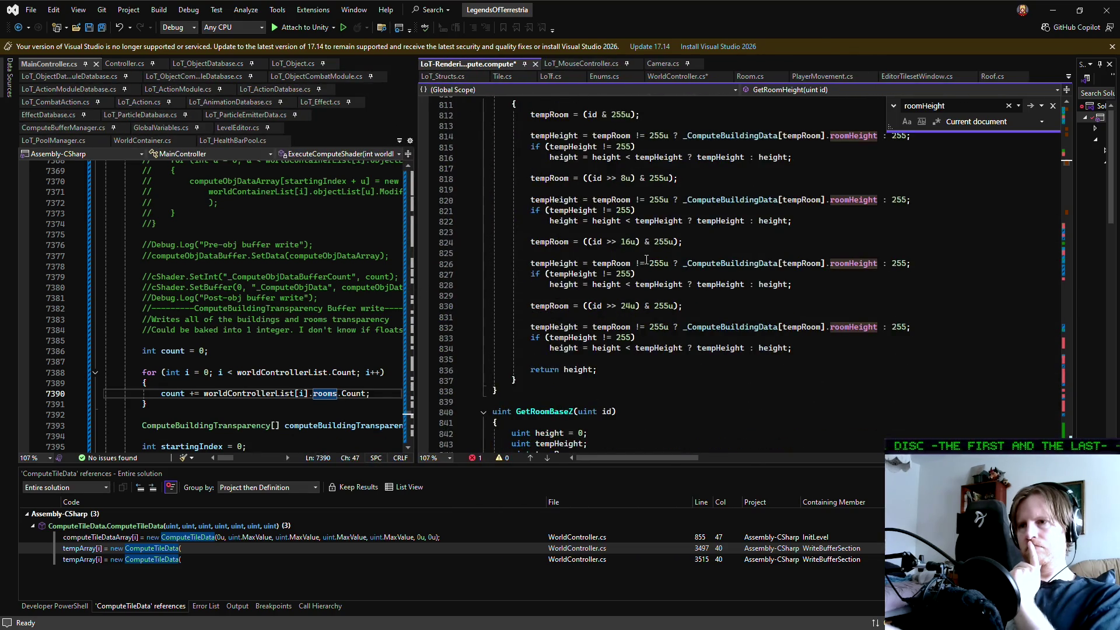
scroll(635, 259, "down", 2)
scroll(635, 259, "up", 4)
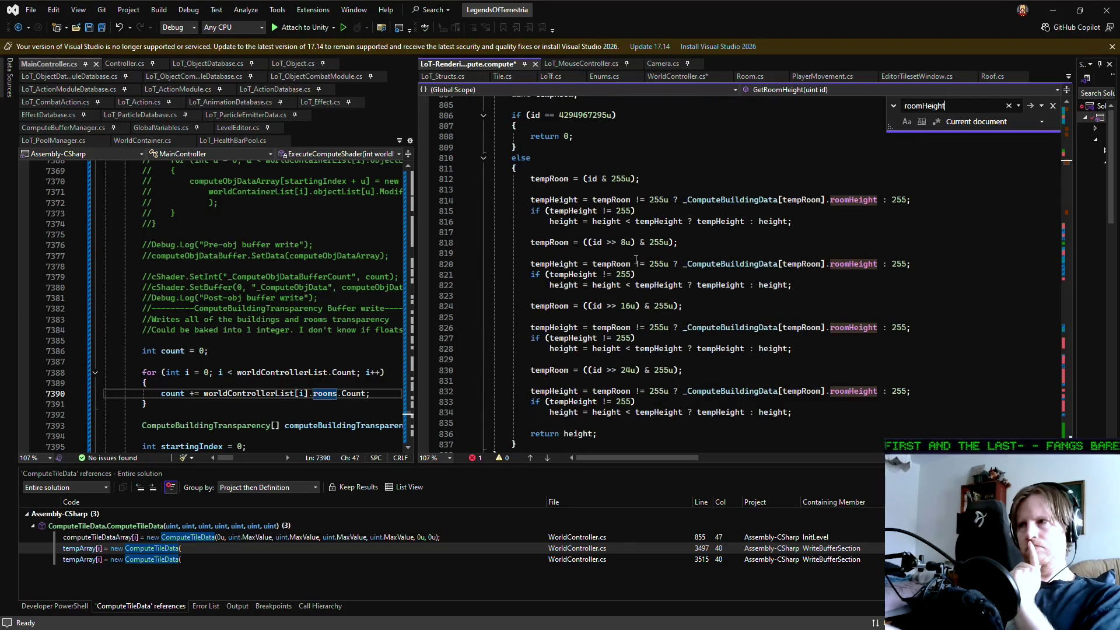
scroll(635, 260, "up", 3)
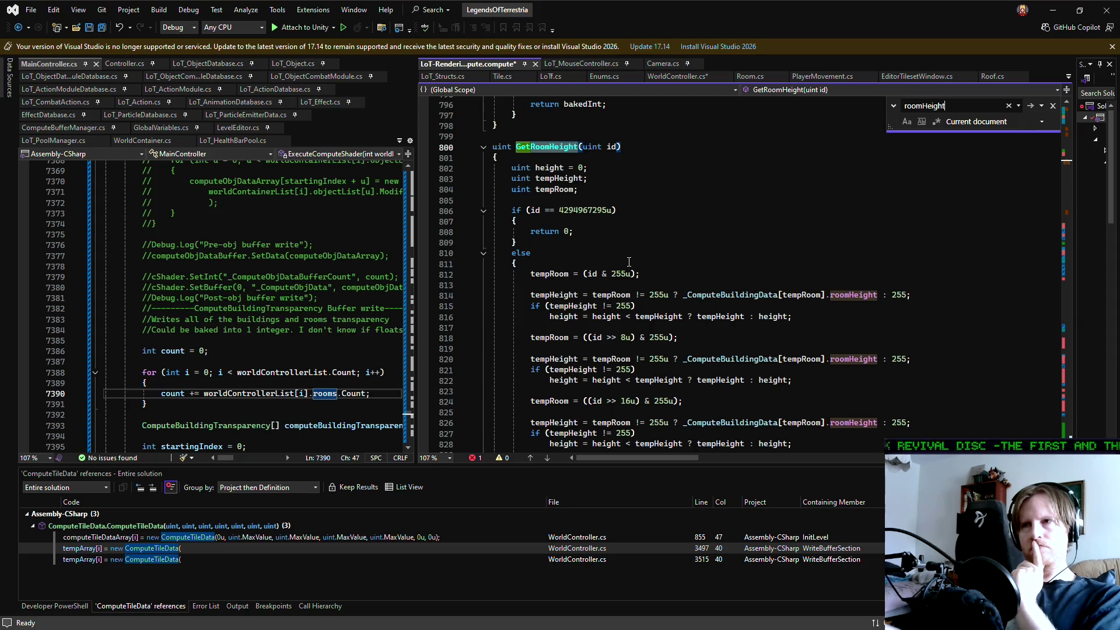
left_click(950, 111)
- Step through the remaining roomHeight matches until the search wraps around
key("Return")
key("Return")
key("Return")
key("Return")
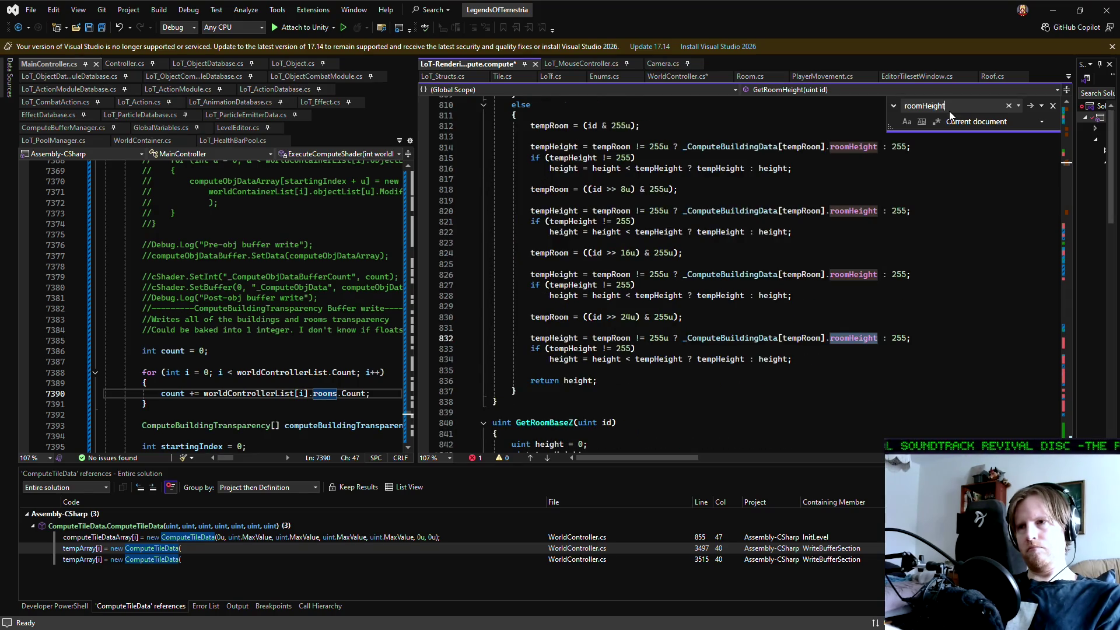
key("Return")
key("Return")
key("Return")
key("Return")
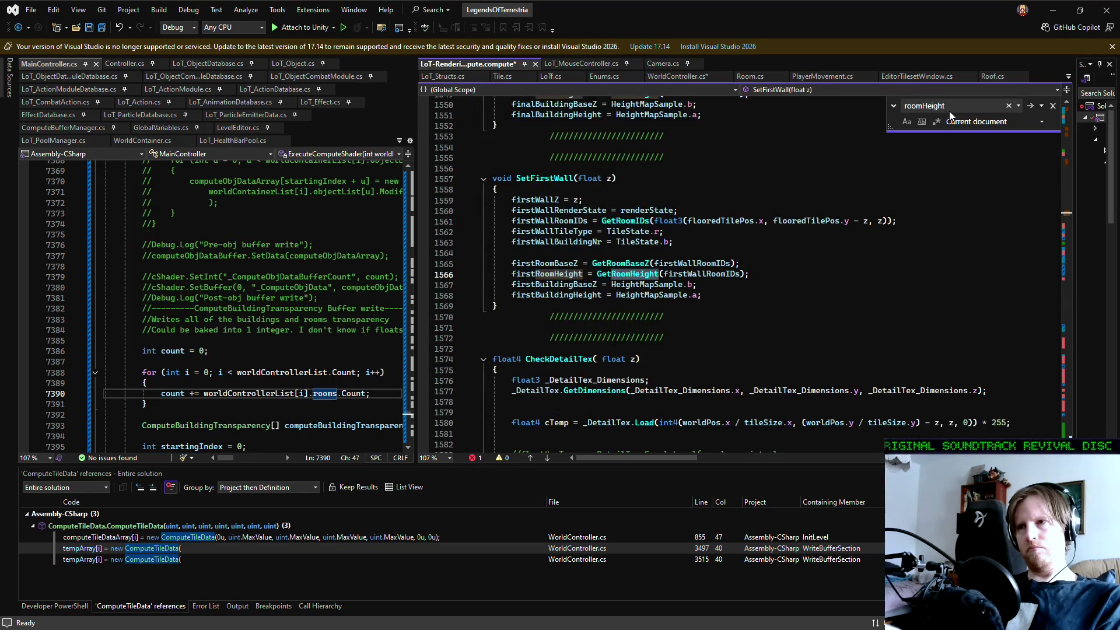
key("Return")
key("Return")
key("Return")
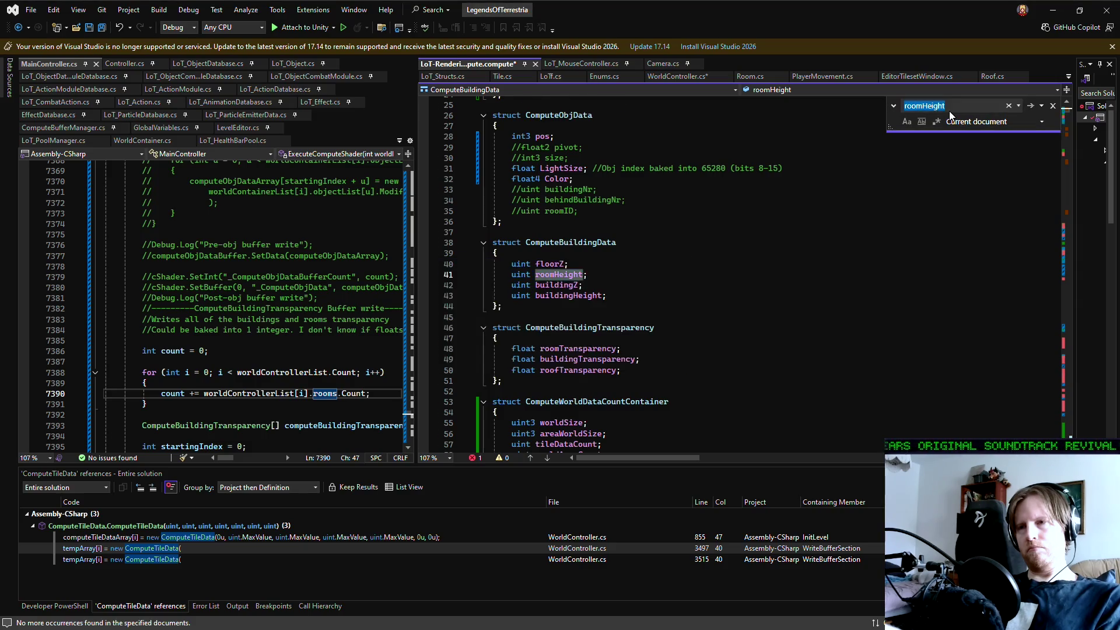
key("Return")
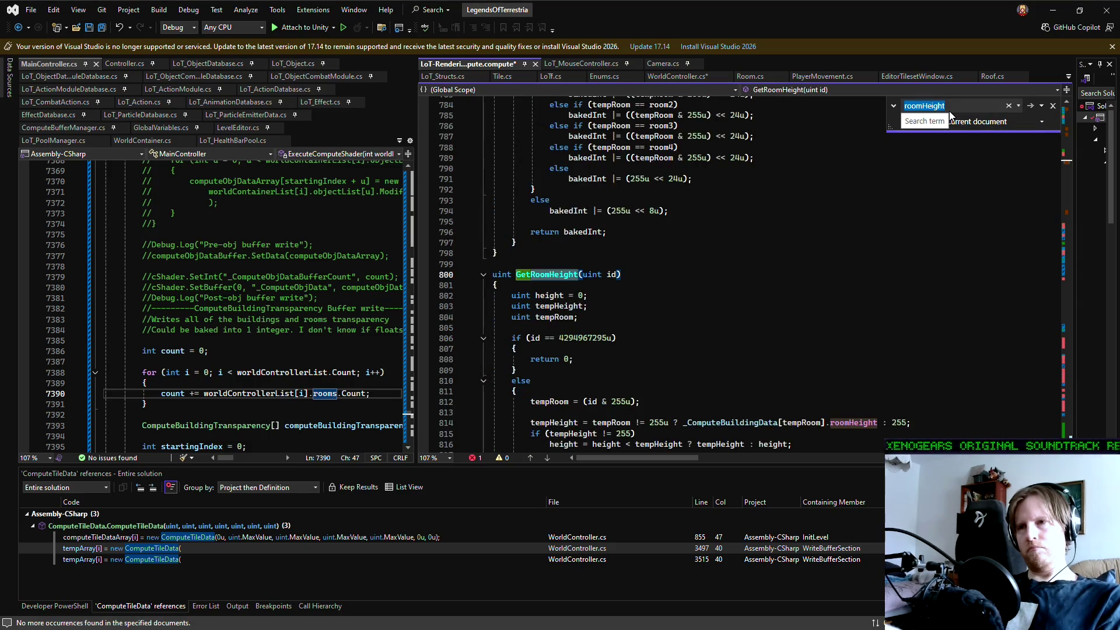
scroll(689, 232, "down", 4)
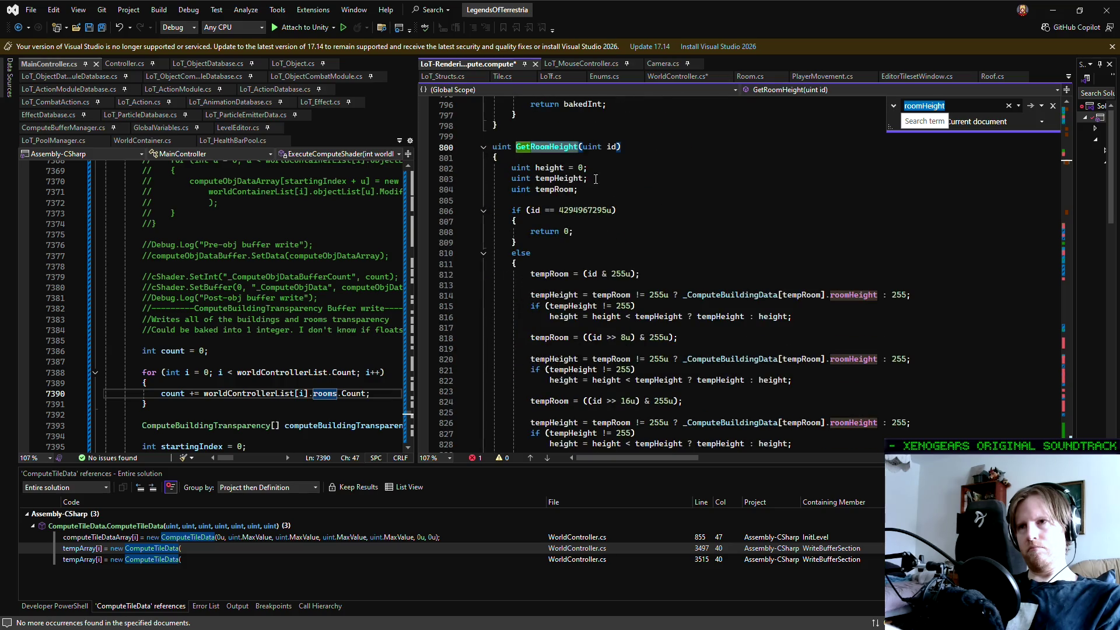
- Search for GetRoomHeight to reach its finalRoomHeight call in SetFinalWall at line 1549
double_click(544, 146)
key("ctrl+f")
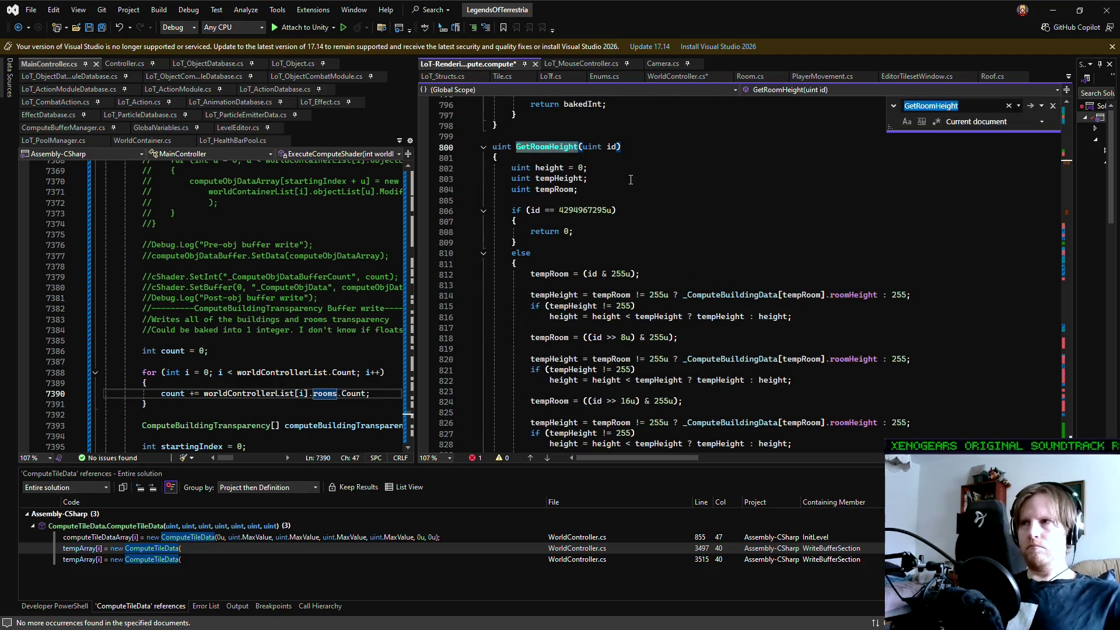
key("Return")
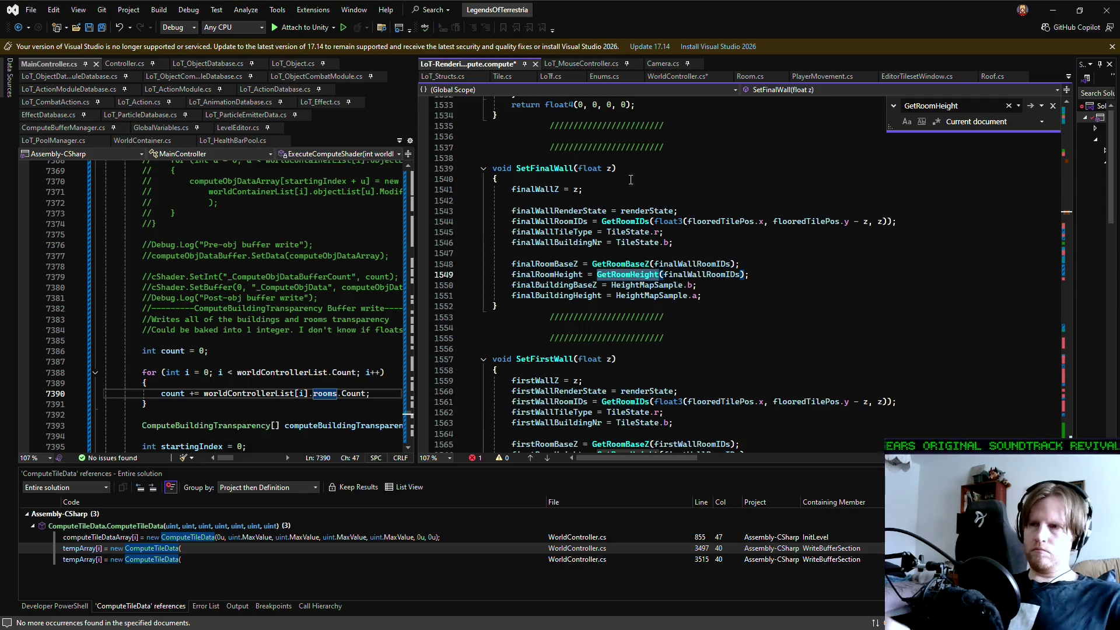
- Search for finalRoomBaseZ from line 1548 and jump to its next use
double_click(553, 264)
key("ctrl+f")
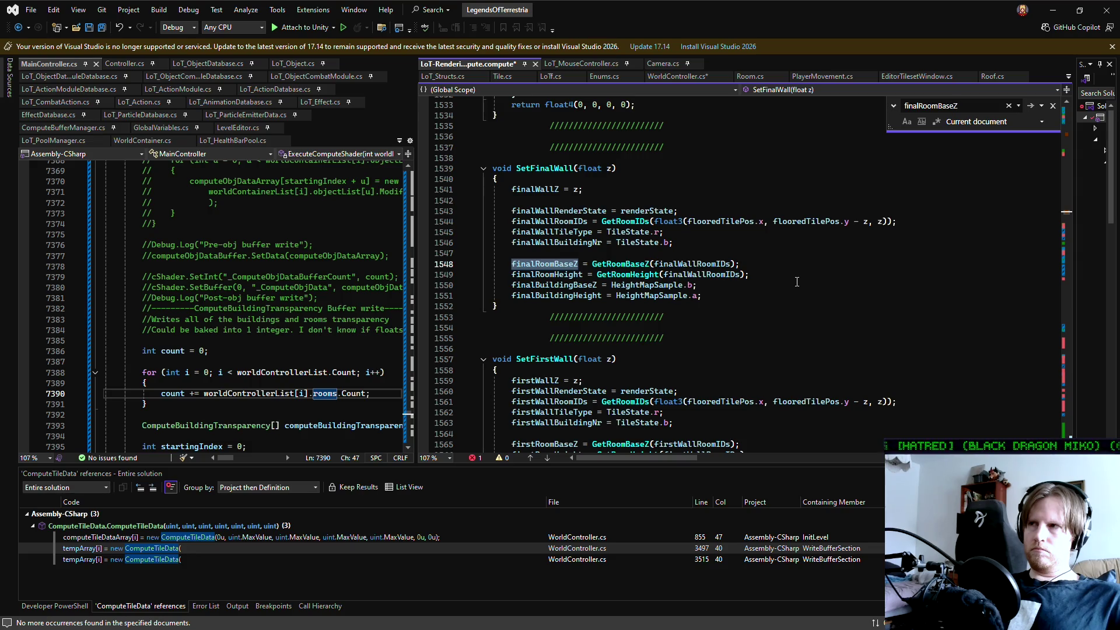
key("Return")
key("Return")
key("Return")
key("Return")
key("Return")
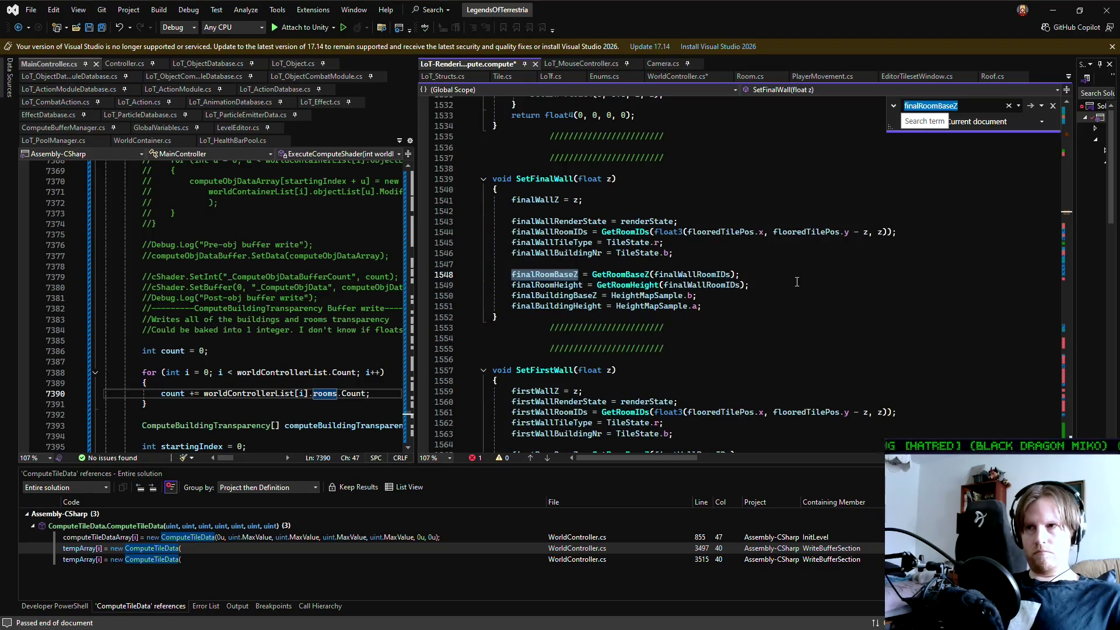
- Search for finalRoomHeight from line 1549 and dismiss the no-more-occurrences message
double_click(543, 285)
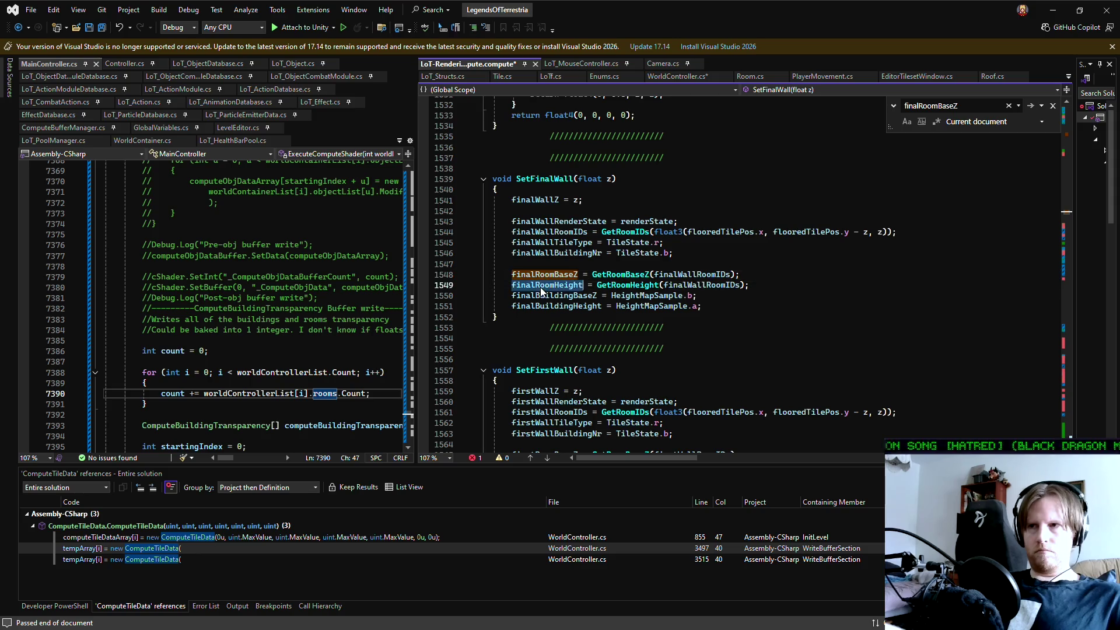
key("ctrl+f")
key("Return")
key("Return")
key("Return")
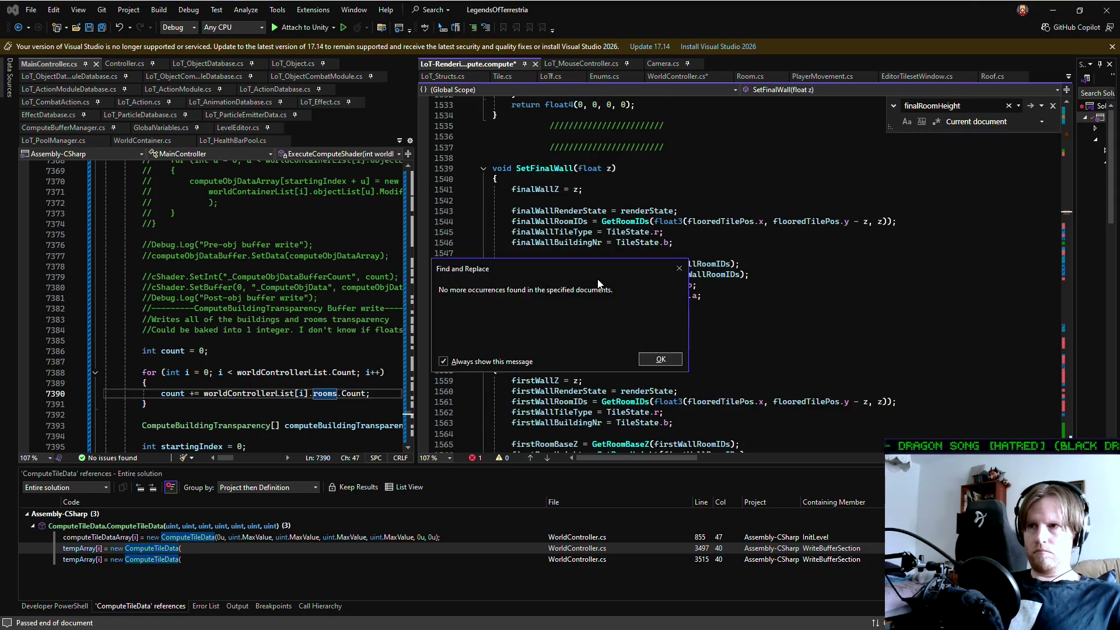
key("Return")
key("Return")
key("Return")
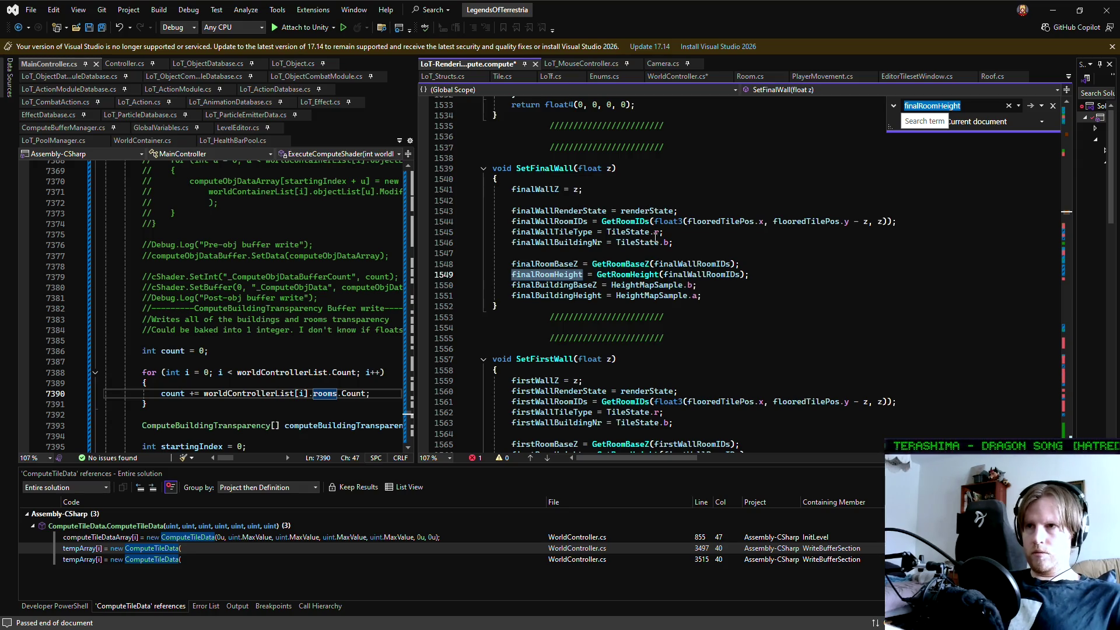
left_click(978, 106)
- Change the search term to finalWall and step to the SetFinalWall call at line 3791
key("BackSpace")
key("BackSpace")
key("BackSpace")
type("Wall")
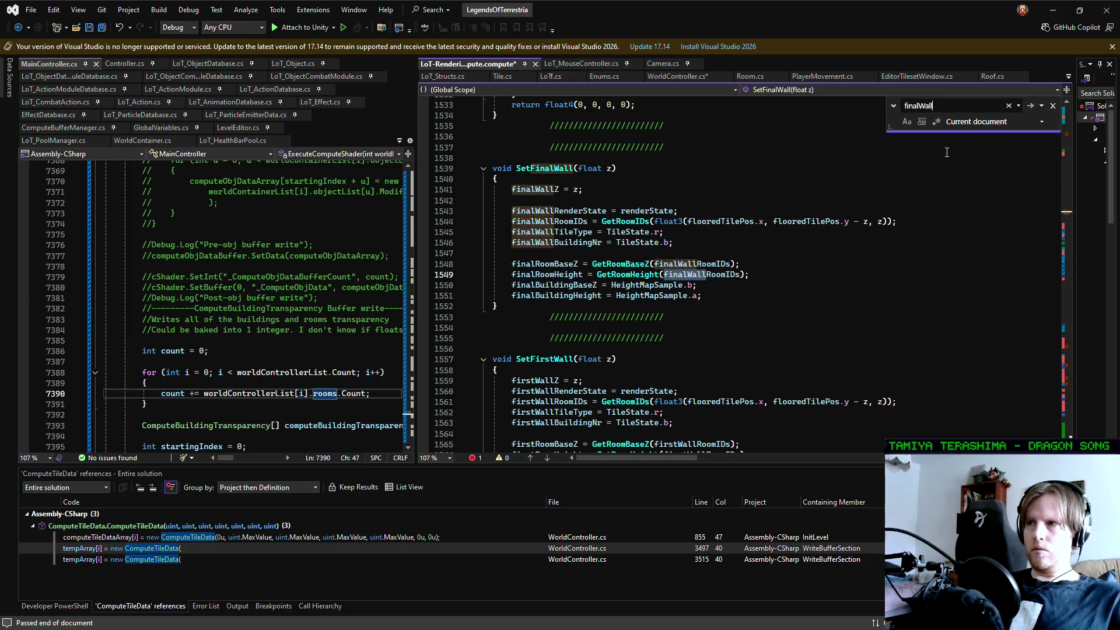
key("Return")
key("Return")
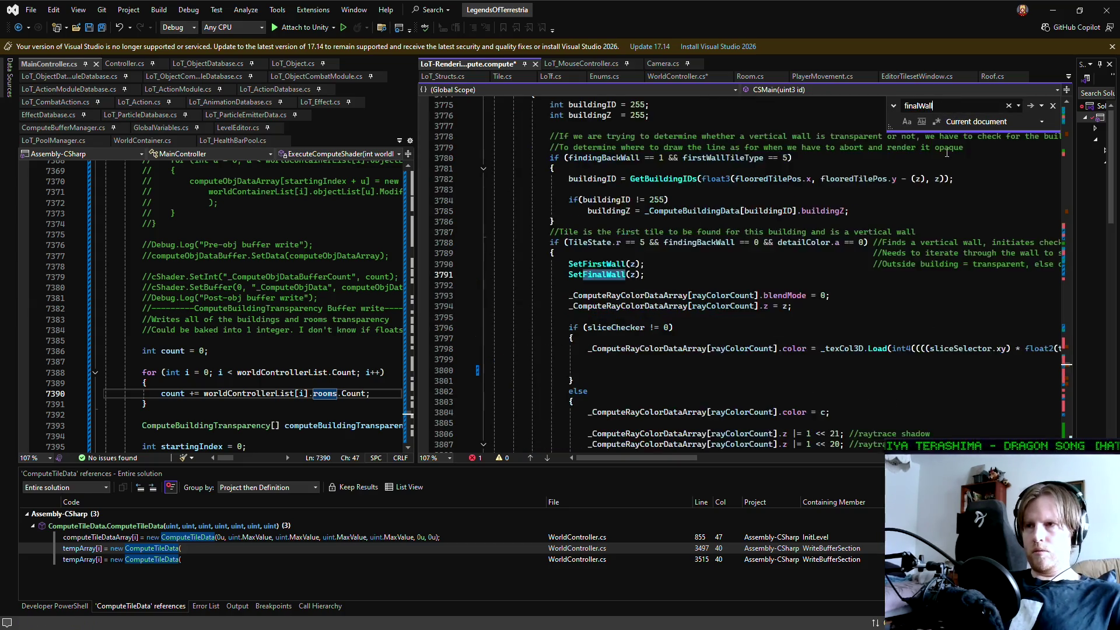
key("Return")
key("Return")
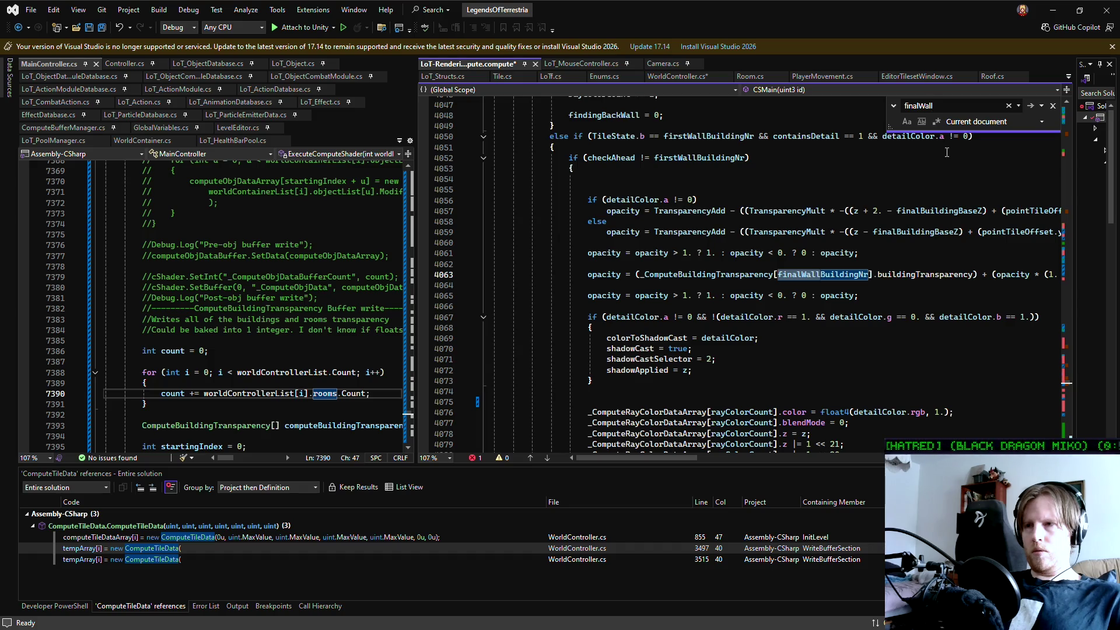
- Continue through finalWall matches from line 4063 into SetFinalWall's body and finalWallBuildingNr
key("Return")
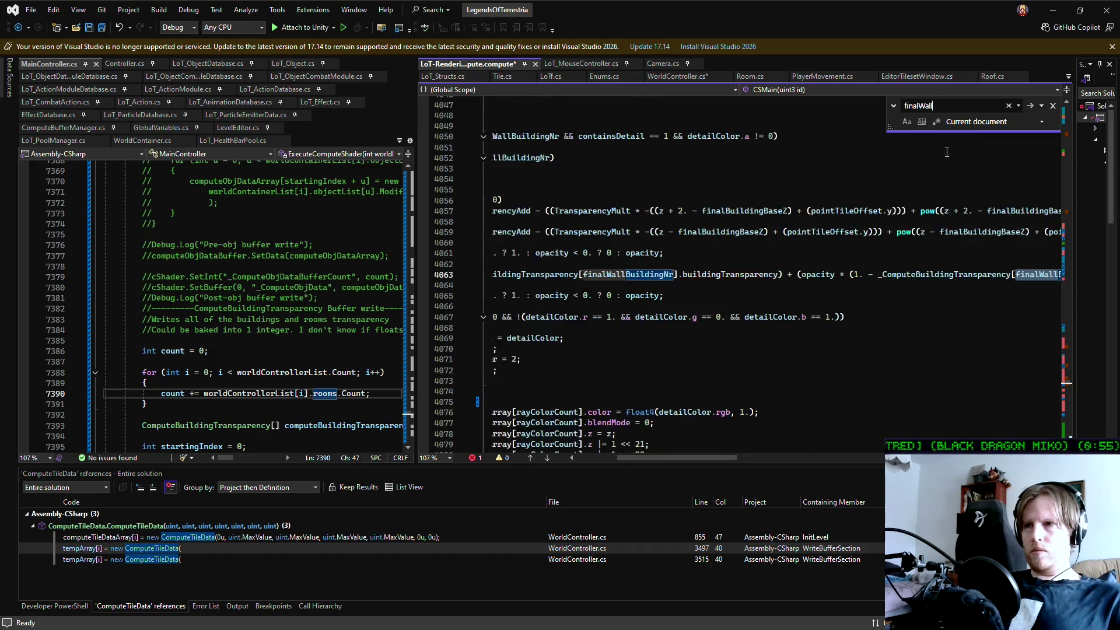
key("Return")
key("Return")
key("Return")
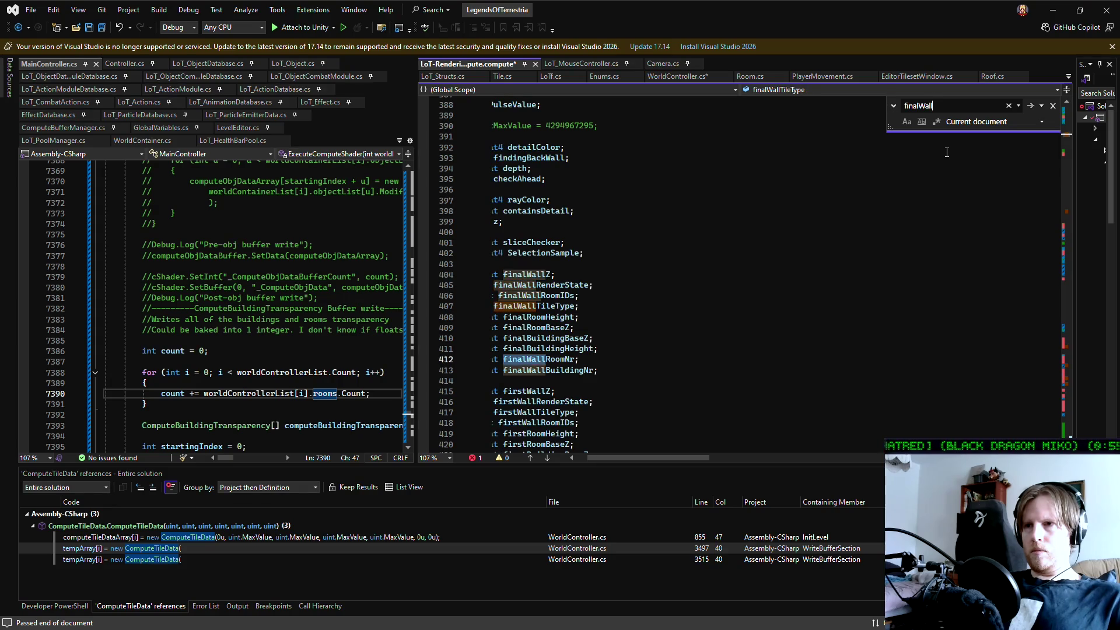
key("Return")
key("Return")
key("Return")
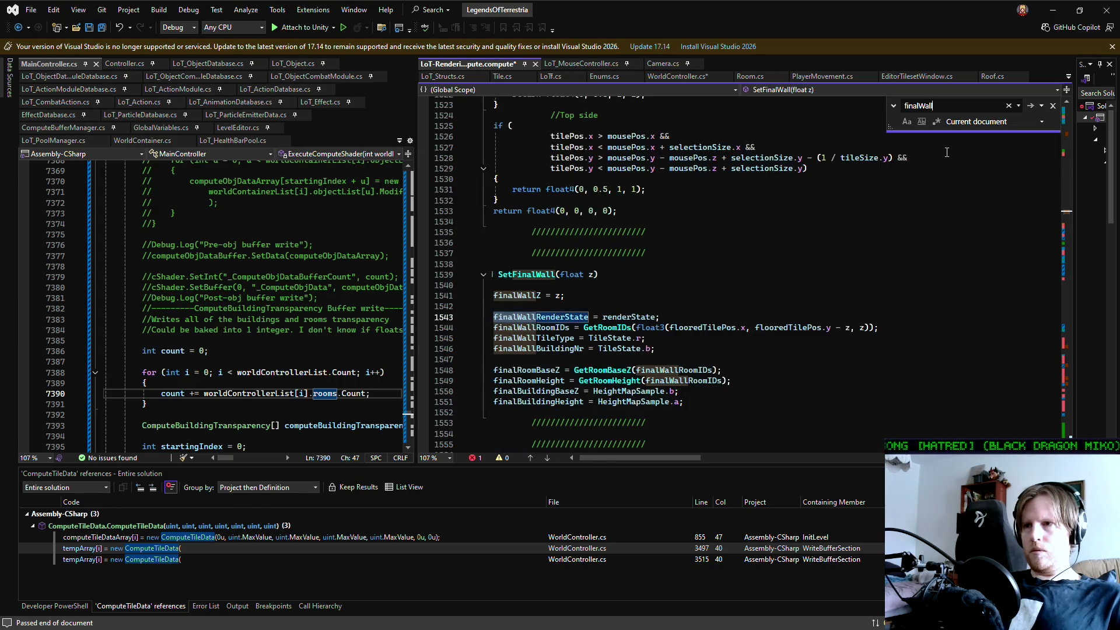
key("Return")
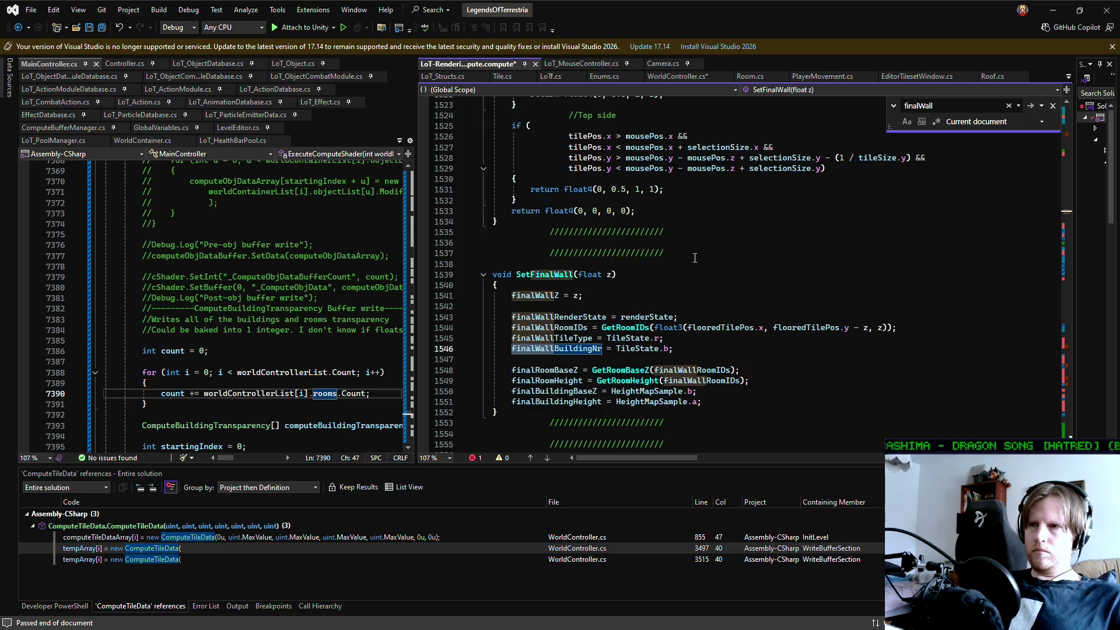
scroll(695, 257, "down", 2)
scroll(695, 258, "down", 4)
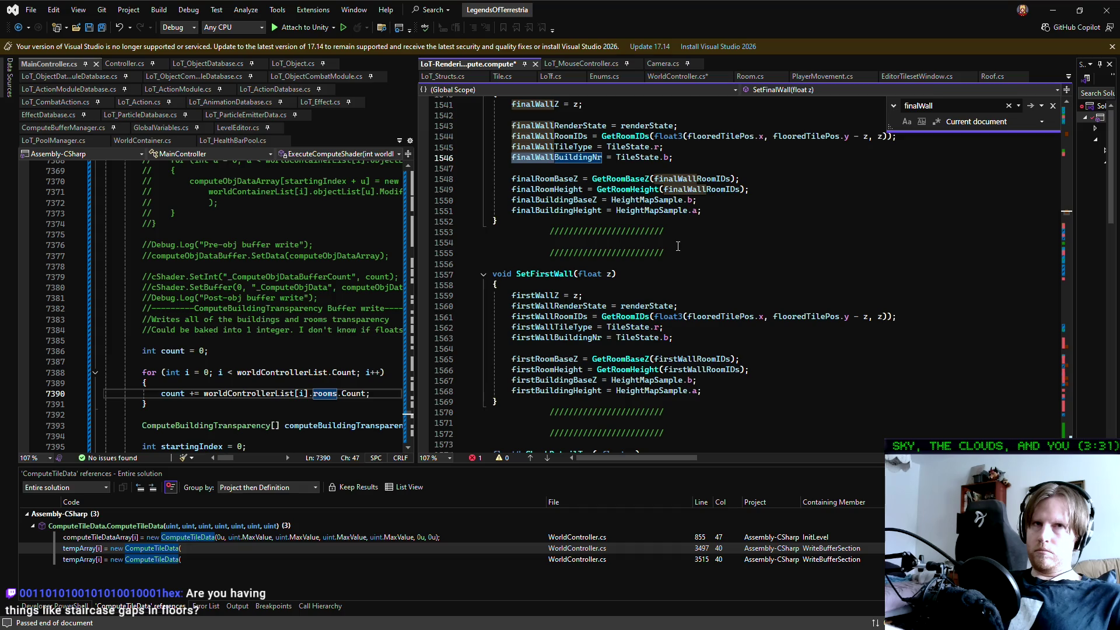
left_click(677, 252)
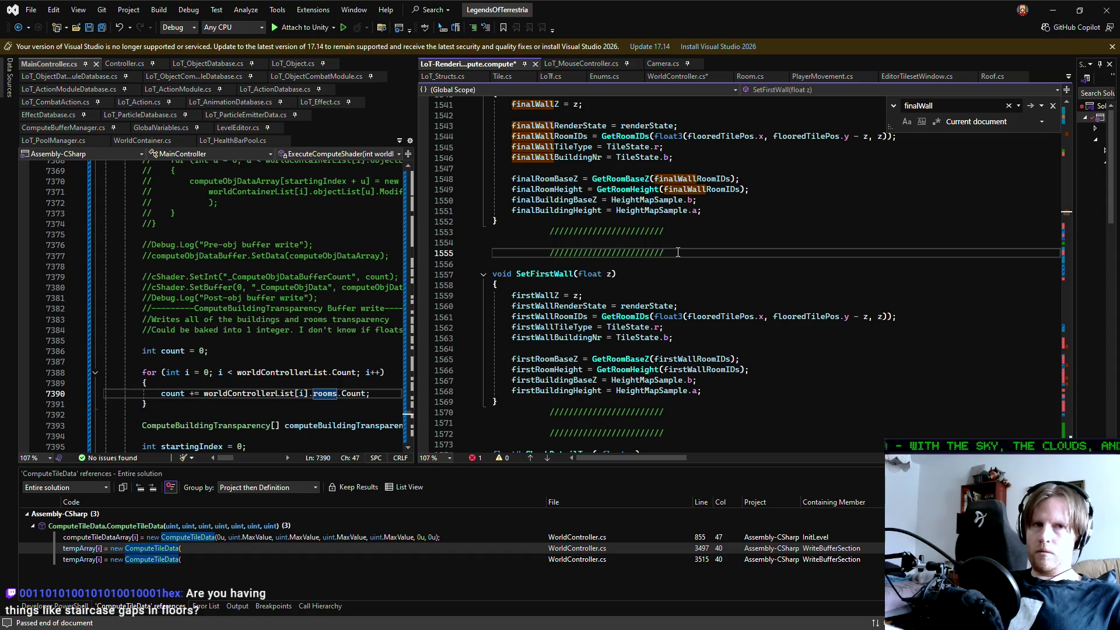
left_click(677, 245)
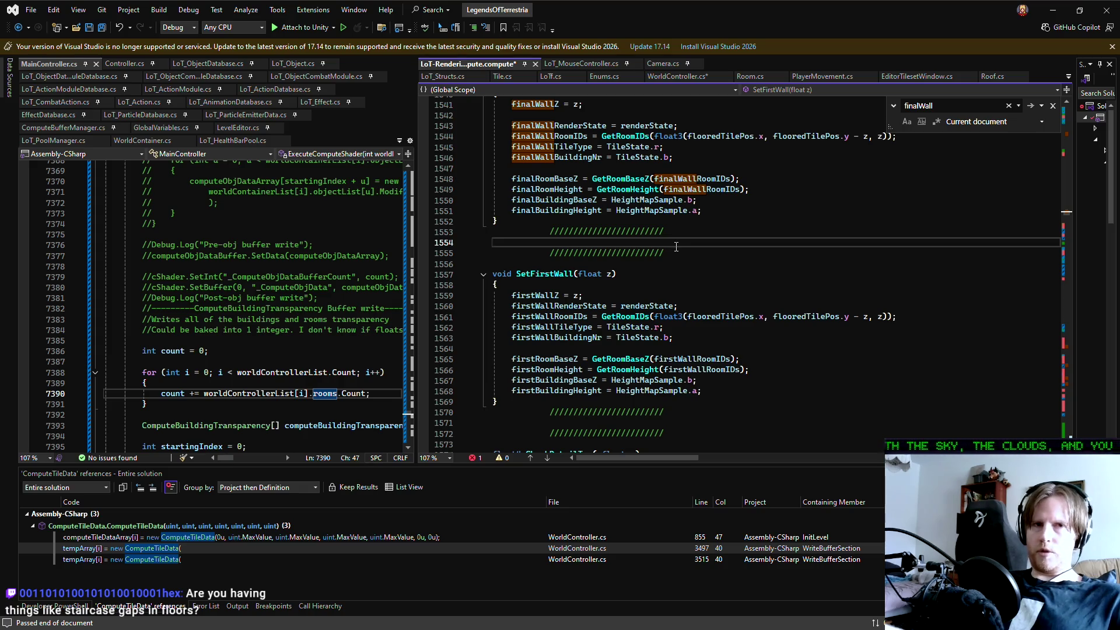
left_click(677, 254)
left_click(684, 241)
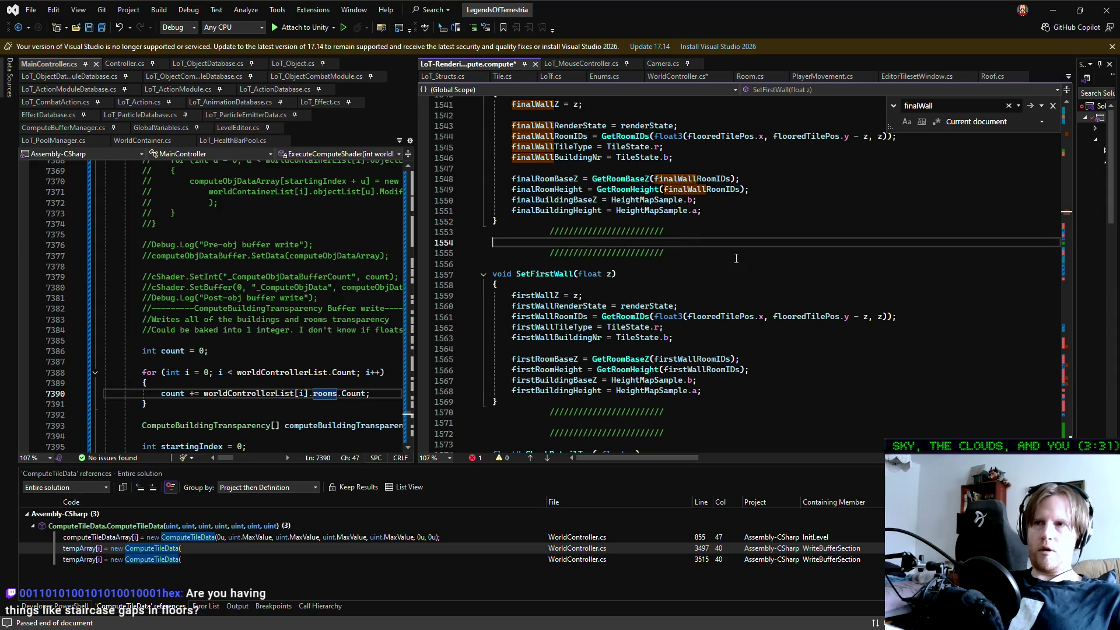
key("Delete")
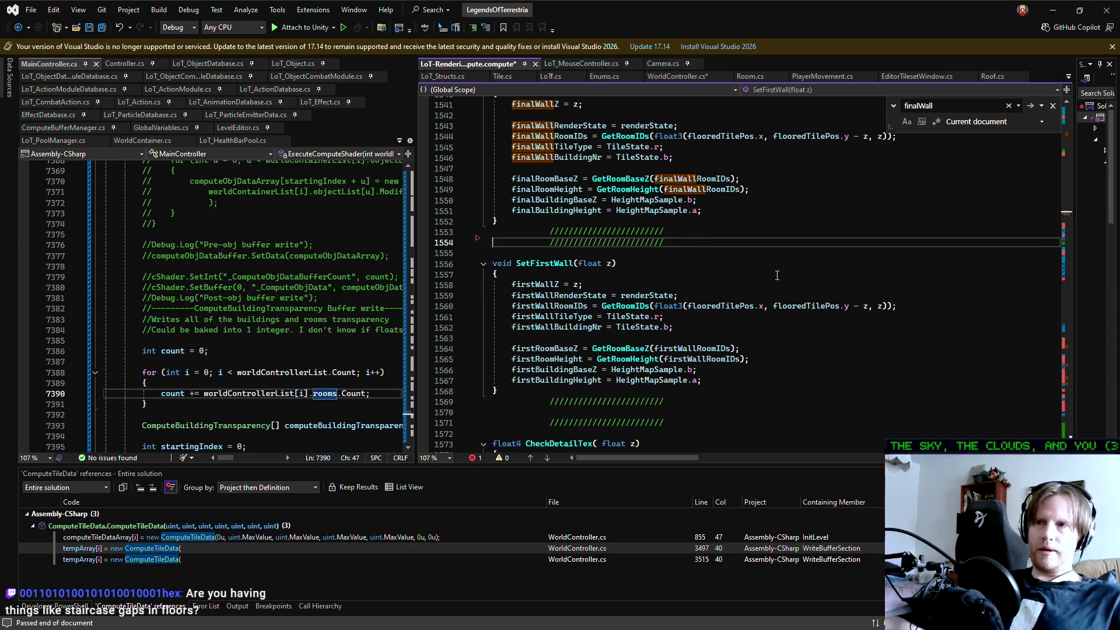
key("ctrl+z")
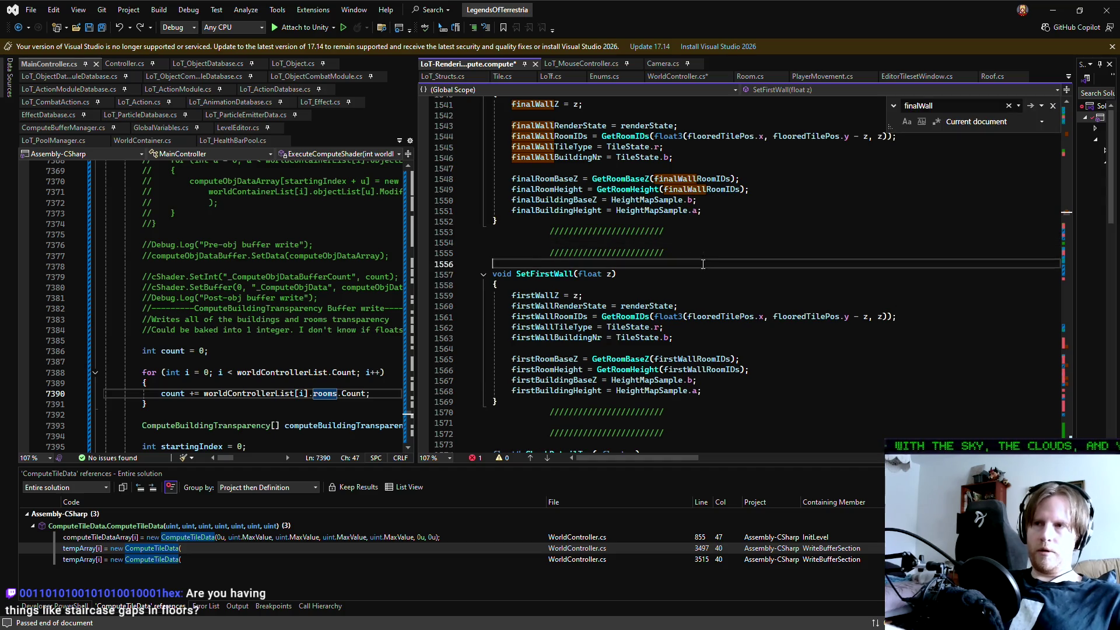
left_click(697, 269)
left_click(695, 264)
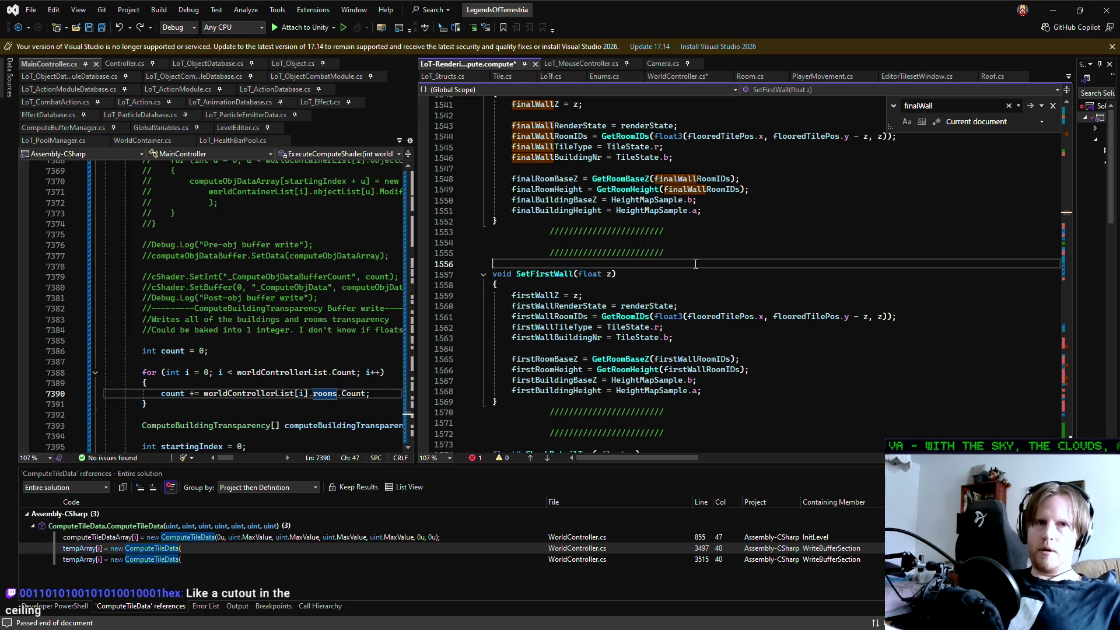
key("Up")
key("Up")
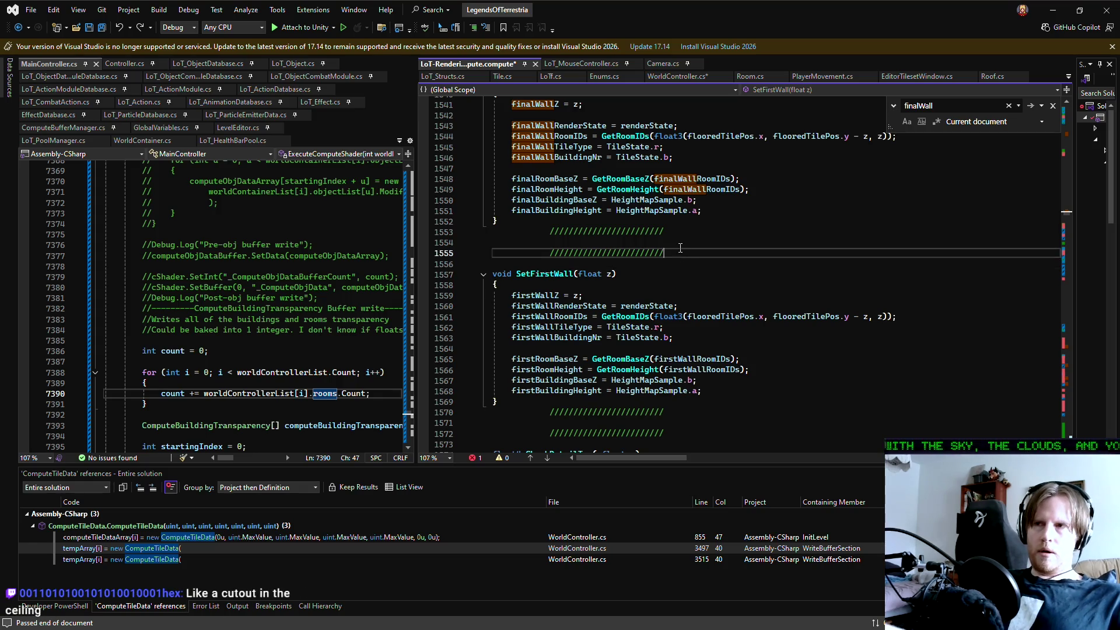
left_click(671, 269)
key("shift+Up")
key("shift+Up")
key("shift+Up")
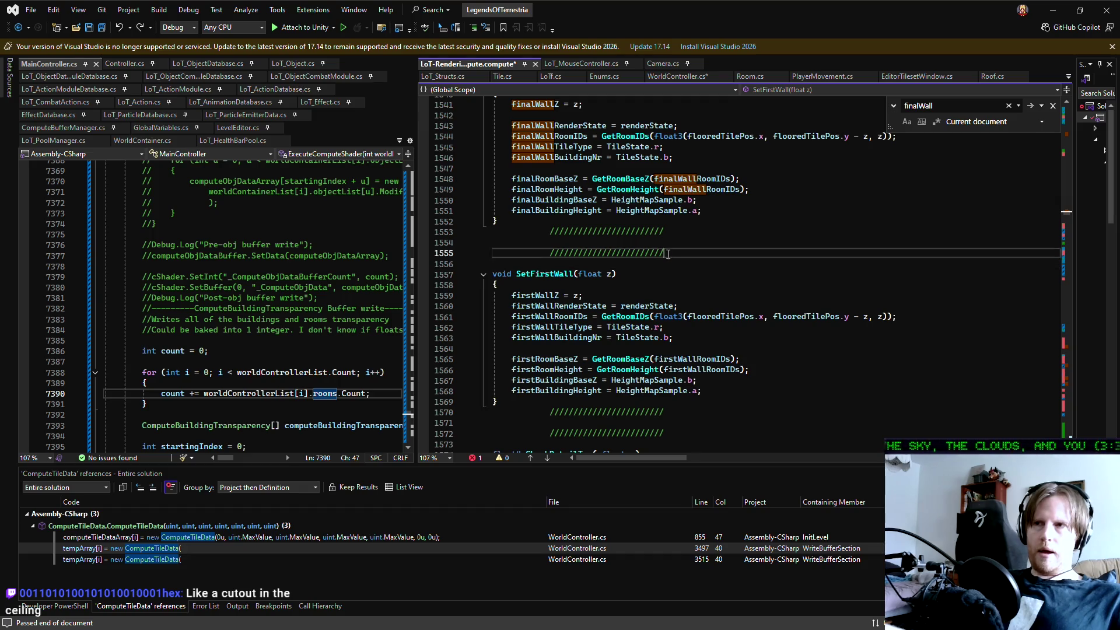
left_click(672, 265)
key("Up")
key("Up")
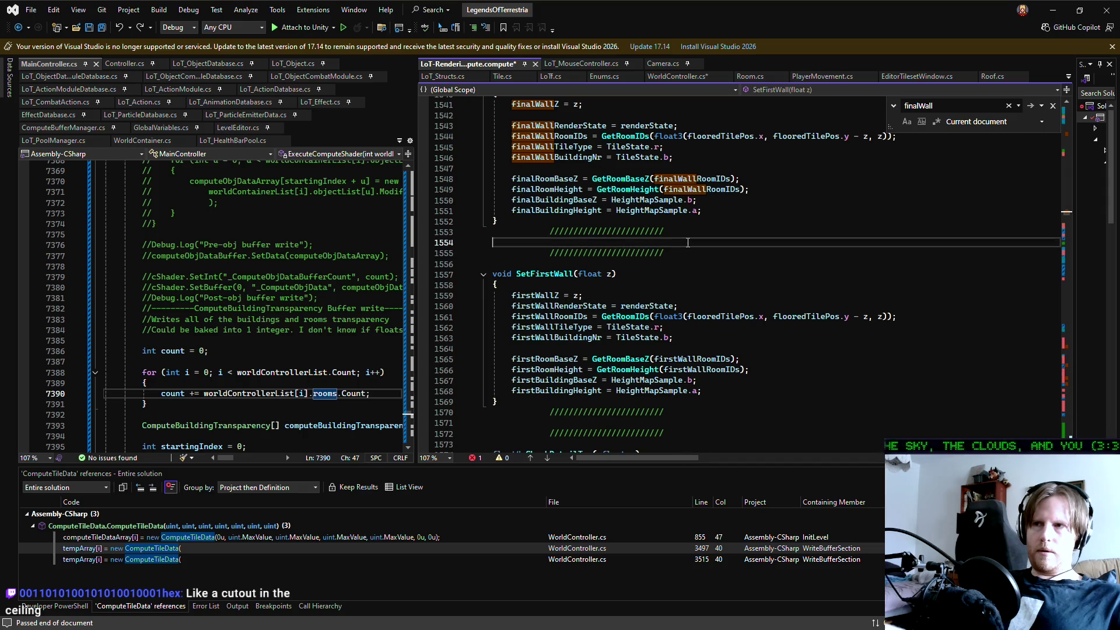
scroll(705, 273, "up", 1)
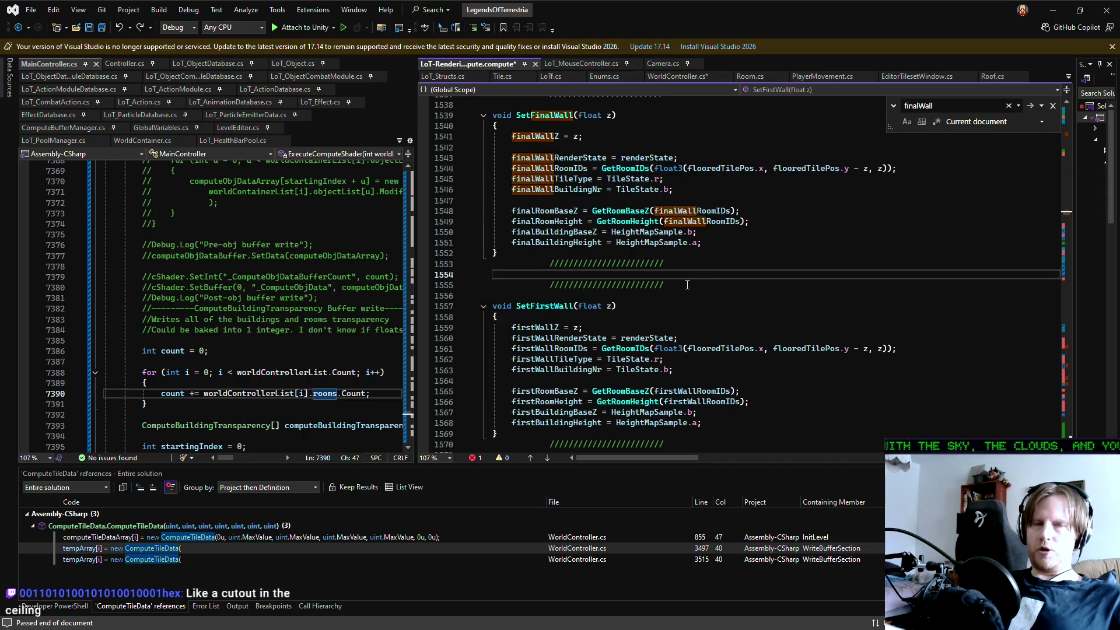
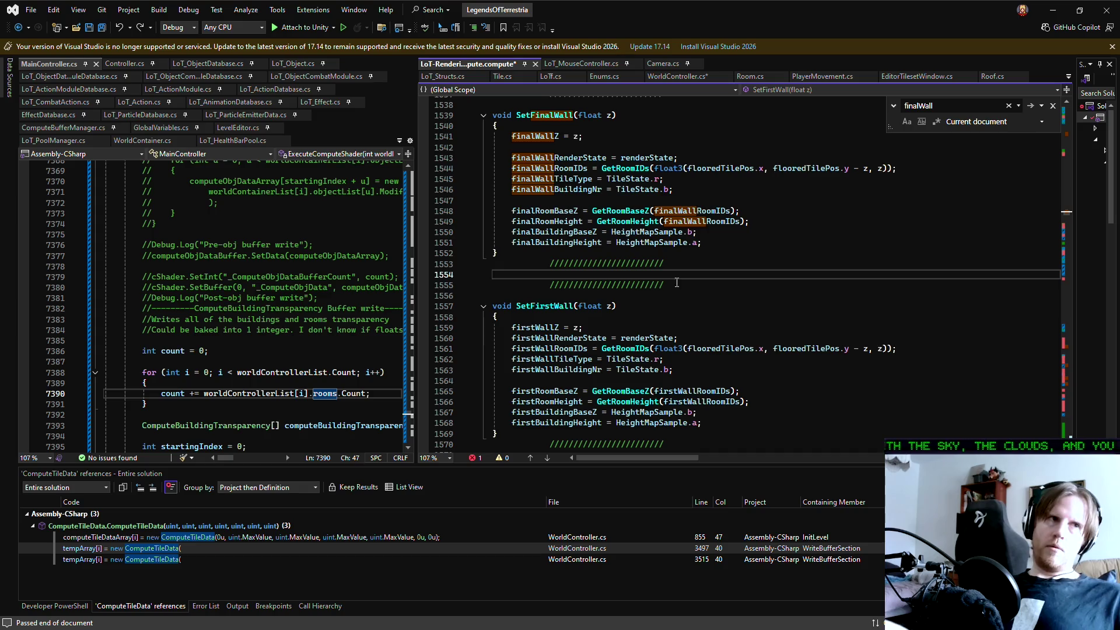
- Switch from Visual Studio to the Aseprite sketch of the room wall outlines
key("alt+Tab")
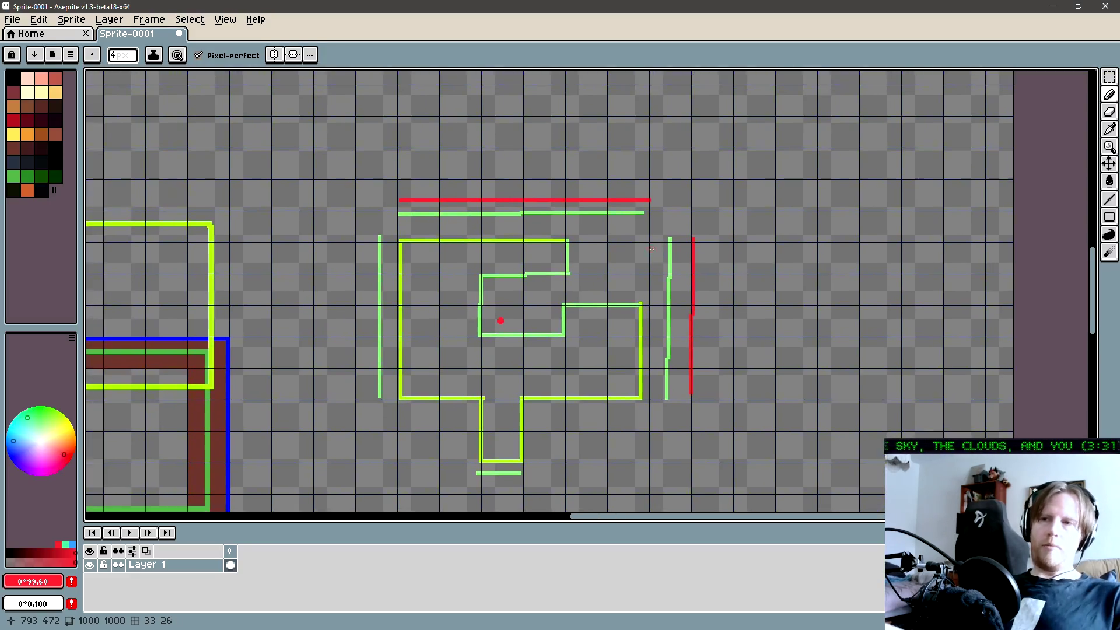
- Sample the green wall colour and draw a stepped staircase line inside the blue room
key("i")
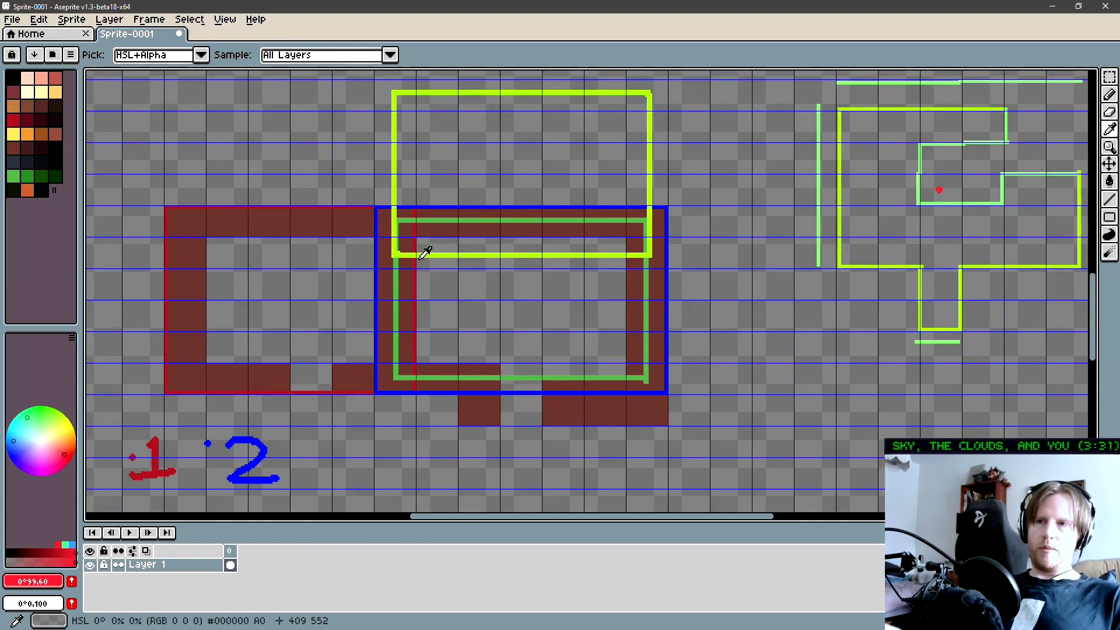
left_click(423, 254)
key("l")
mouse_move(417, 255)
left_mouse_down()
mouse_move(417, 296)
mouse_move(459, 295)
mouse_move(457, 329)
mouse_move(499, 330)
mouse_move(498, 363)
mouse_move(541, 363)
left_mouse_up()
left_click_drag(541, 363, 540, 391)
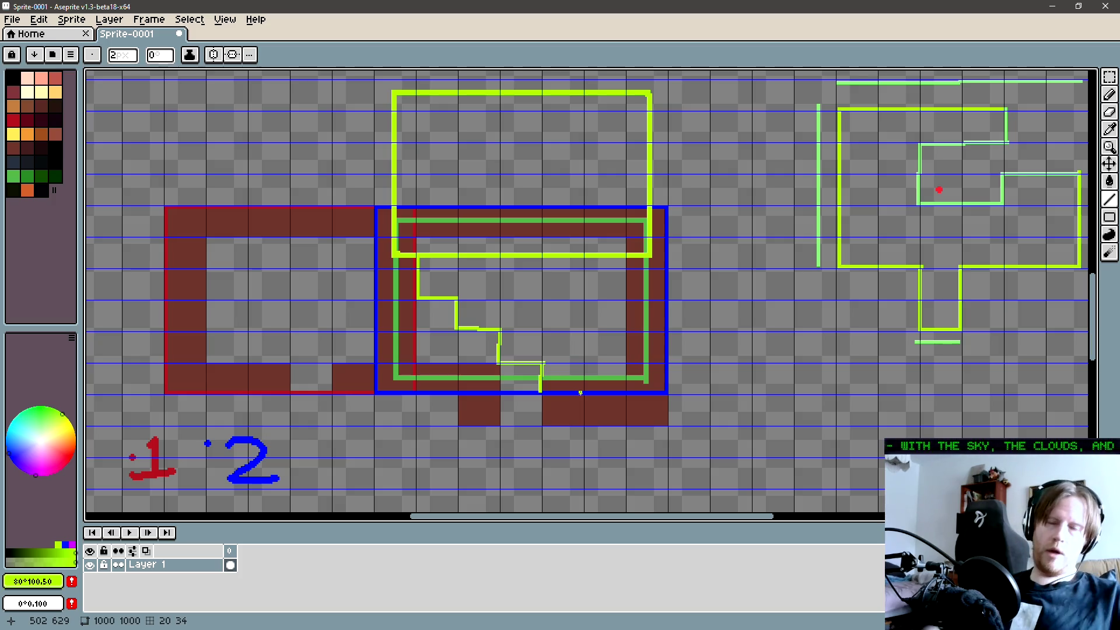
scroll(449, 251, "left", 2)
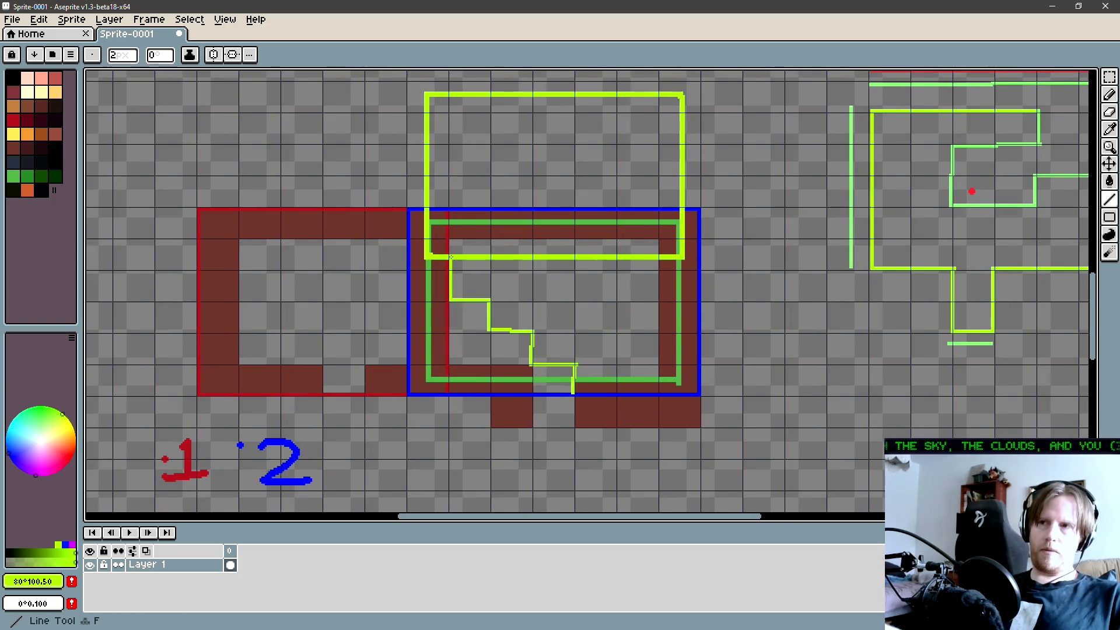
- Draw a thin green rectangle across the blue room's top wall, then re-centre the rooms
key("u")
mouse_move(451, 256)
left_mouse_down()
mouse_move(665, 195)
mouse_move(661, 178)
mouse_move(648, 178)
mouse_move(656, 178)
left_mouse_up()
left_click_drag(532, 231, 518, 287)
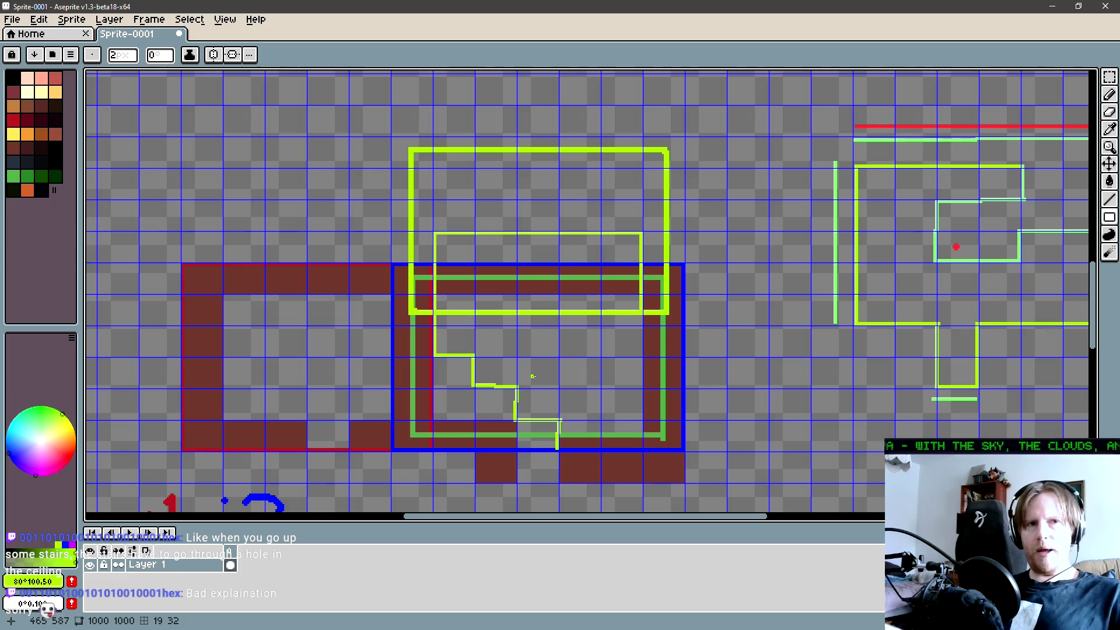
mouse_move(532, 376)
left_mouse_down()
mouse_move(466, 340)
mouse_move(537, 378)
mouse_move(535, 398)
left_mouse_up()
scroll(408, 373, "up", 2)
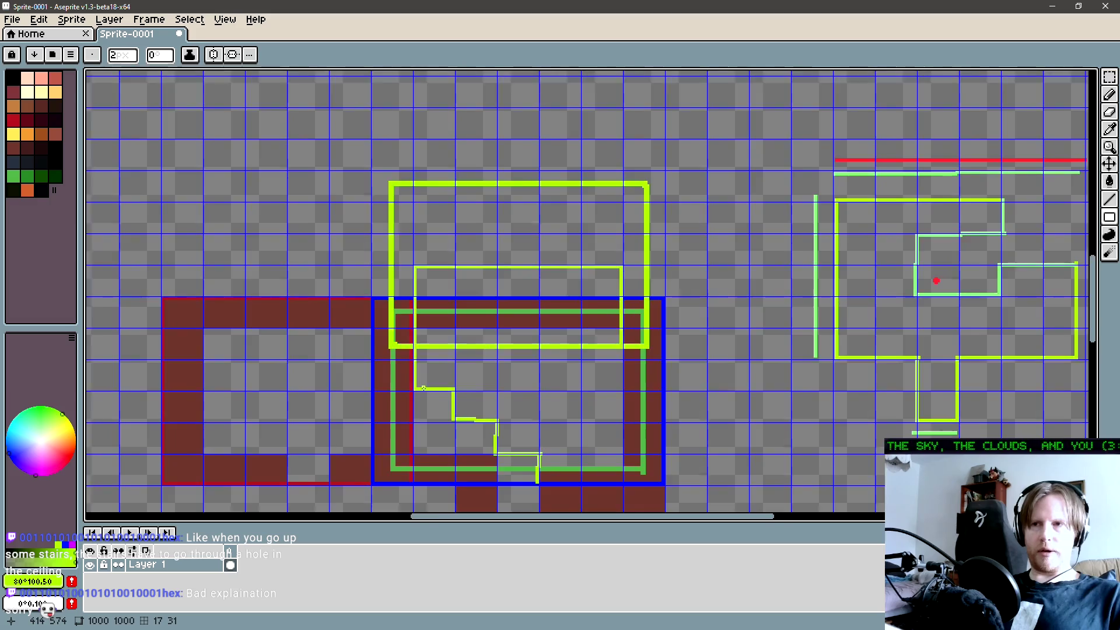
scroll(420, 389, "left", 4)
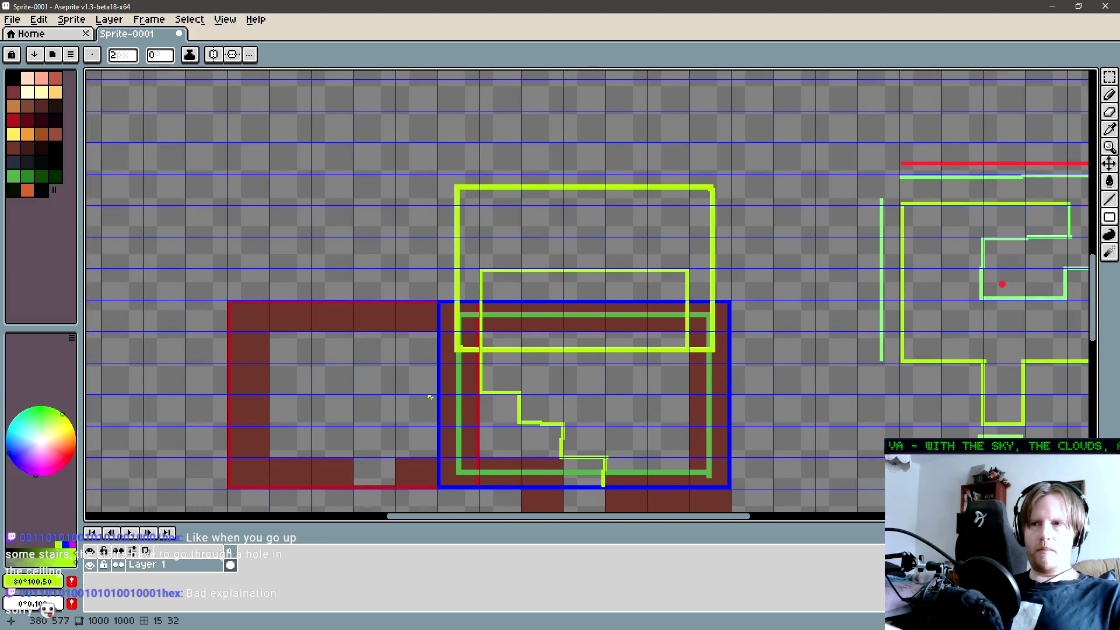
scroll(431, 397, "right", 5)
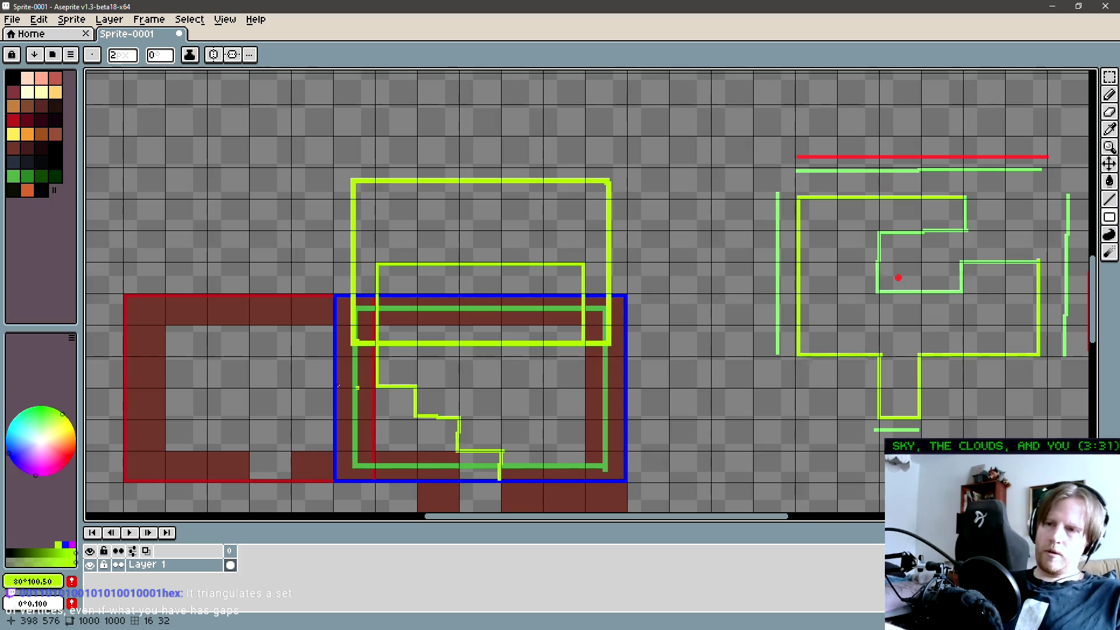
- Freehand a yellow stick figure with head, arms and legs at the foot of the stairs
key("m")
mouse_move(382, 327)
left_mouse_down()
mouse_move(426, 350)
mouse_move(629, 287)
left_mouse_up()
scroll(535, 365, "down", 2)
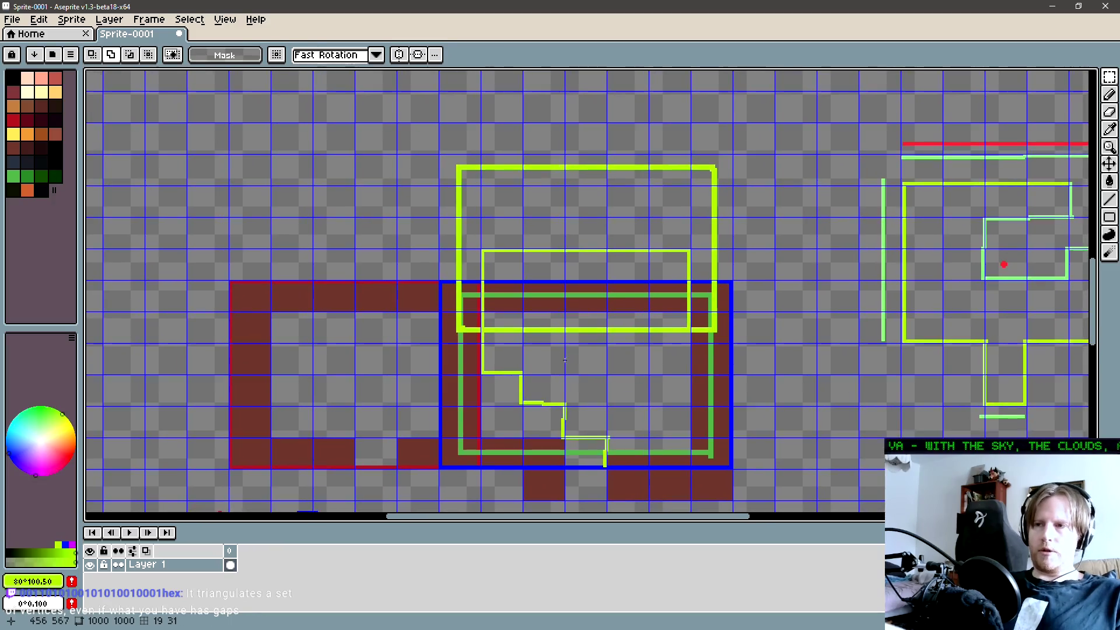
key("b")
left_click_drag(539, 368, 525, 371)
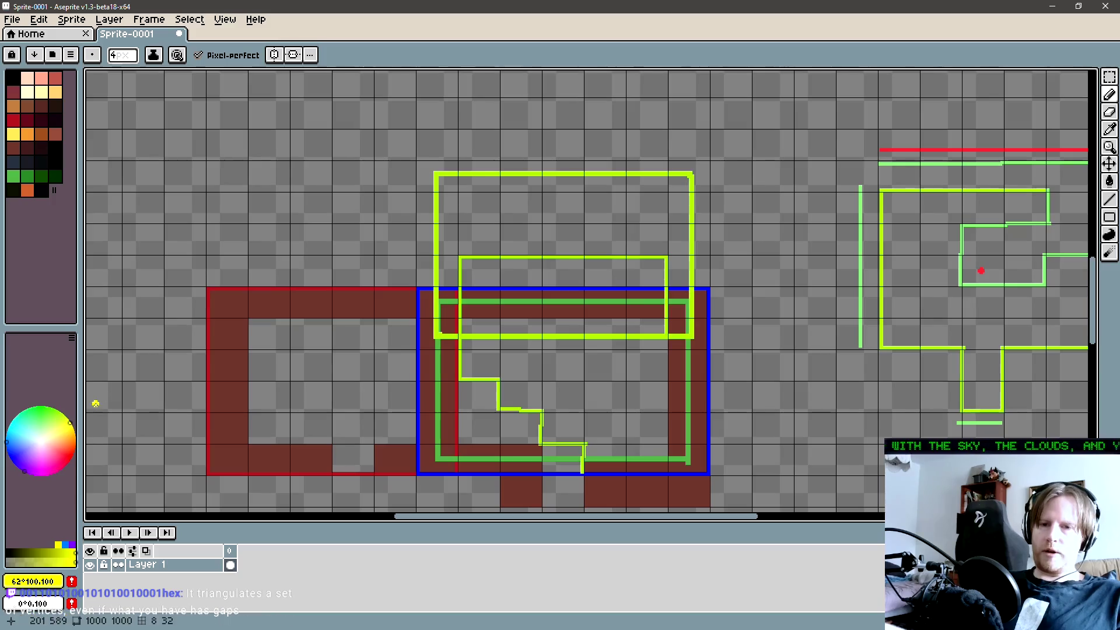
left_click_drag(605, 354, 615, 459)
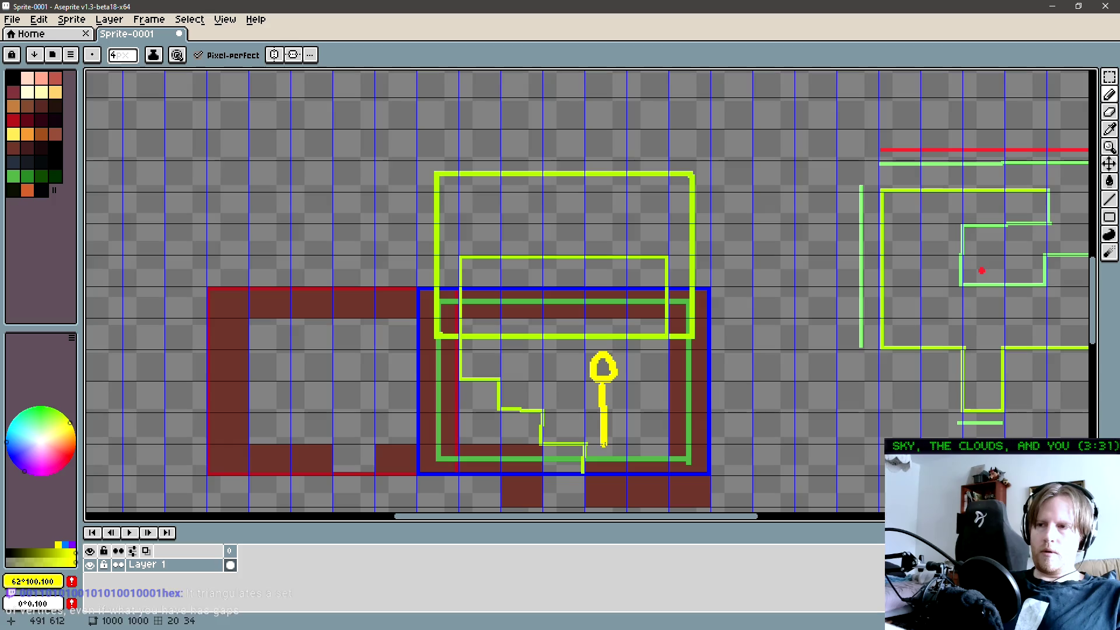
left_click_drag(585, 403, 621, 399)
left_click_drag(590, 459, 644, 441)
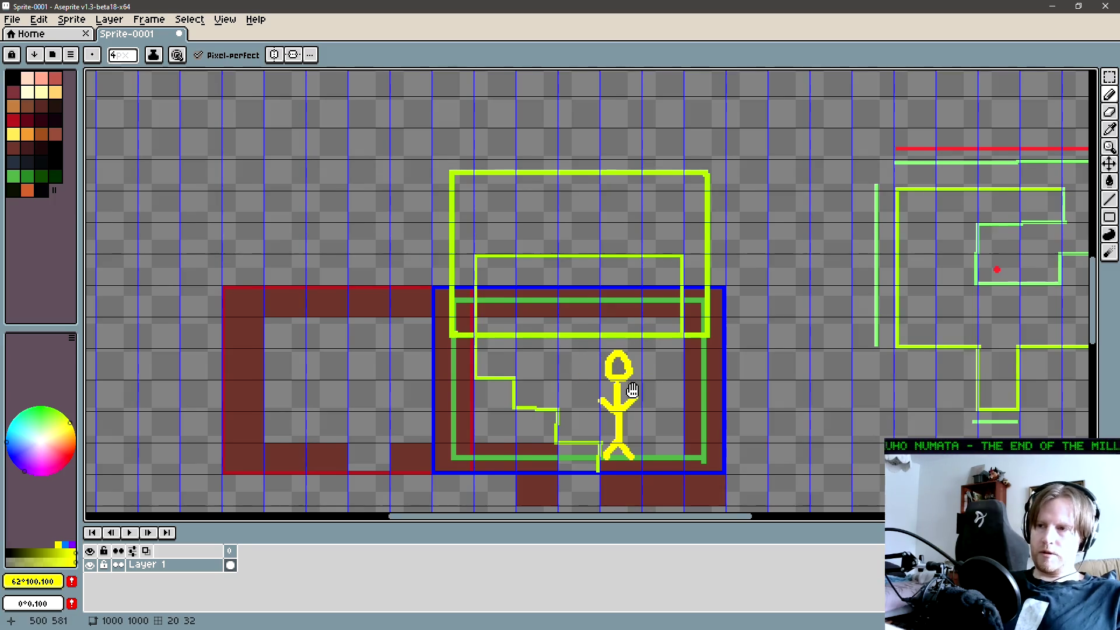
scroll(573, 375, "down", 2)
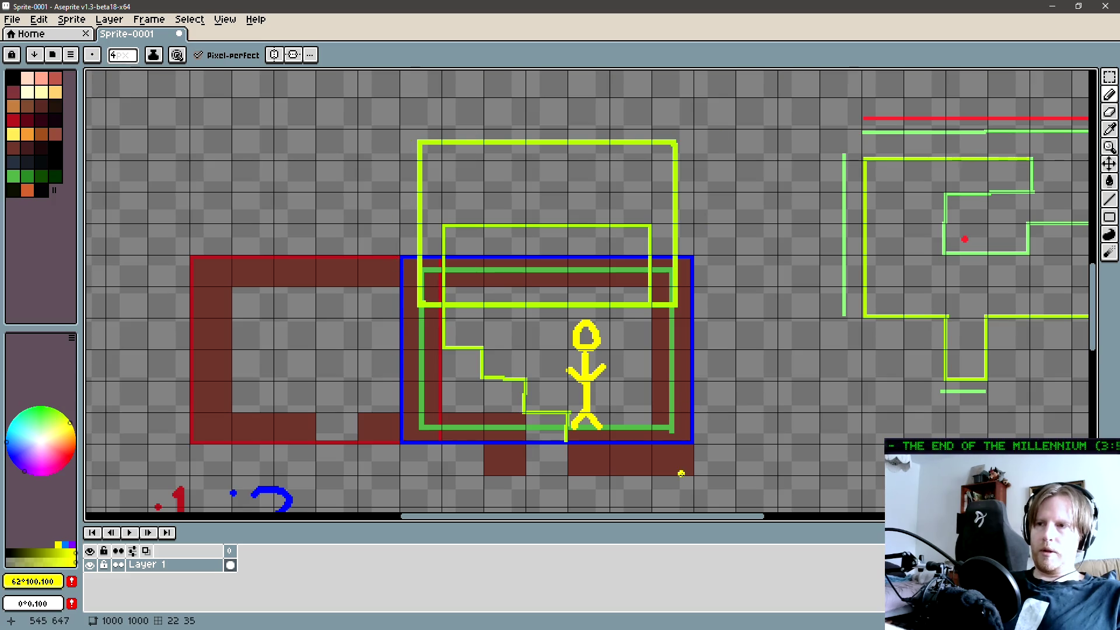
left_click_drag(686, 445, 729, 474)
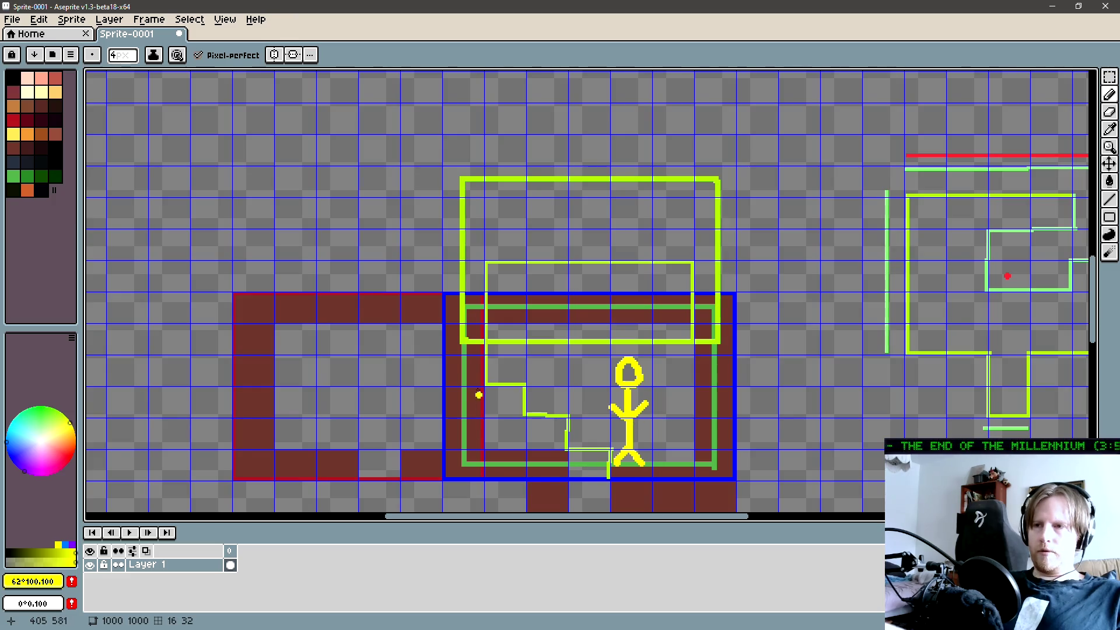
mouse_move(467, 313)
left_mouse_down()
mouse_move(465, 462)
mouse_move(719, 331)
left_mouse_up()
key("ctrl+z")
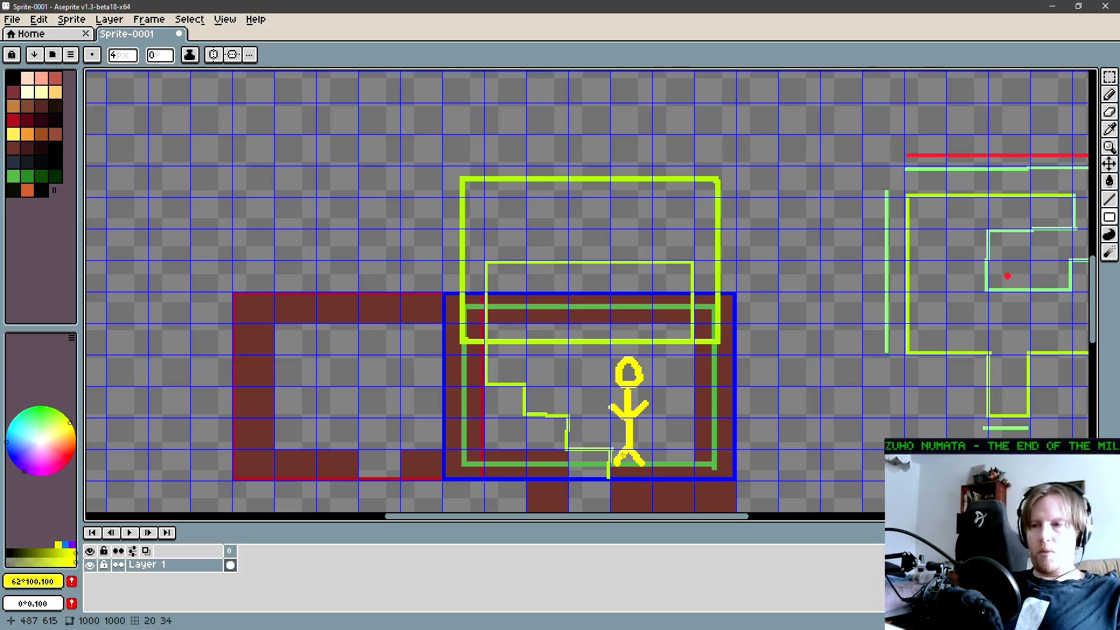
- Draw a thick yellow diagonal line from the stick figure's feet up to the room's top-left corner
key("l")
left_click_drag(622, 455, 475, 327)
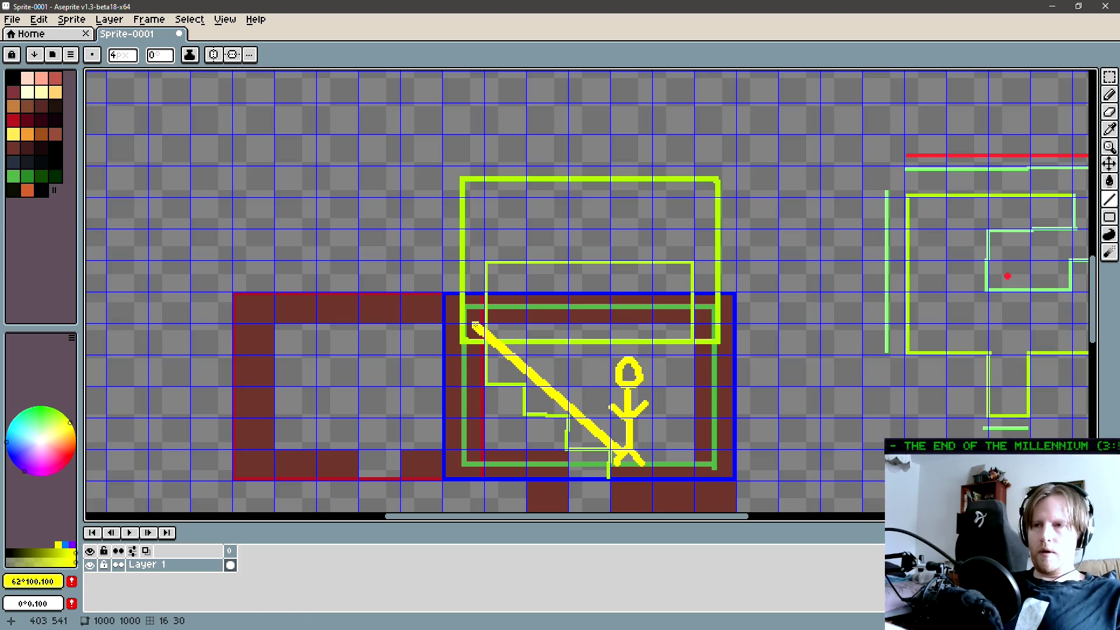
key("b")
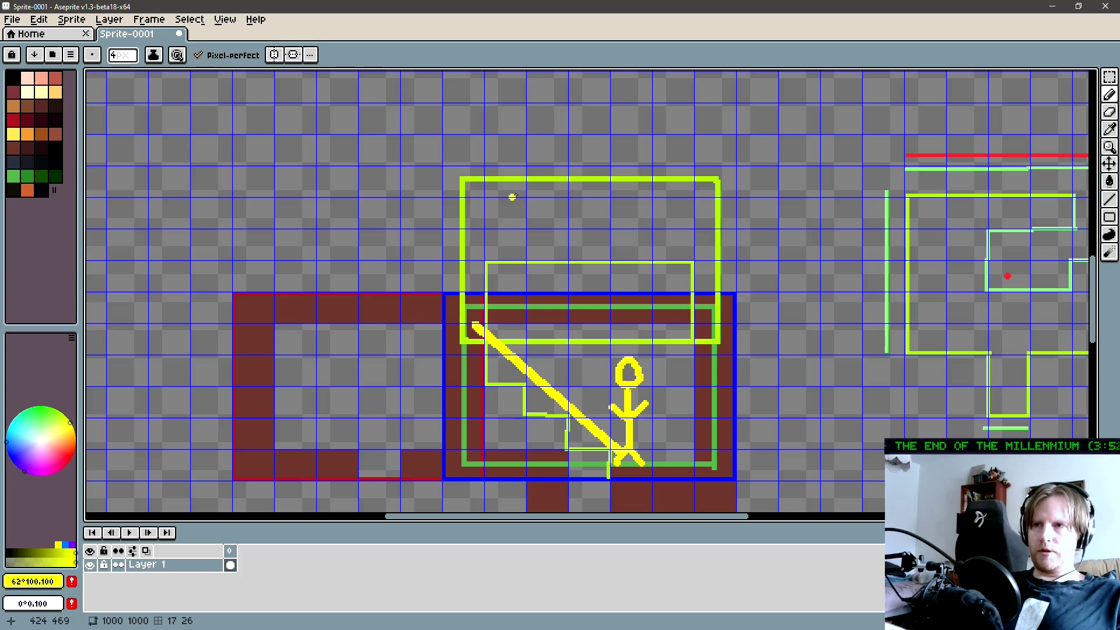
- Try two yellow rectangles above the room, undo them, and re-centre the view
scroll(528, 211, "up", 3)
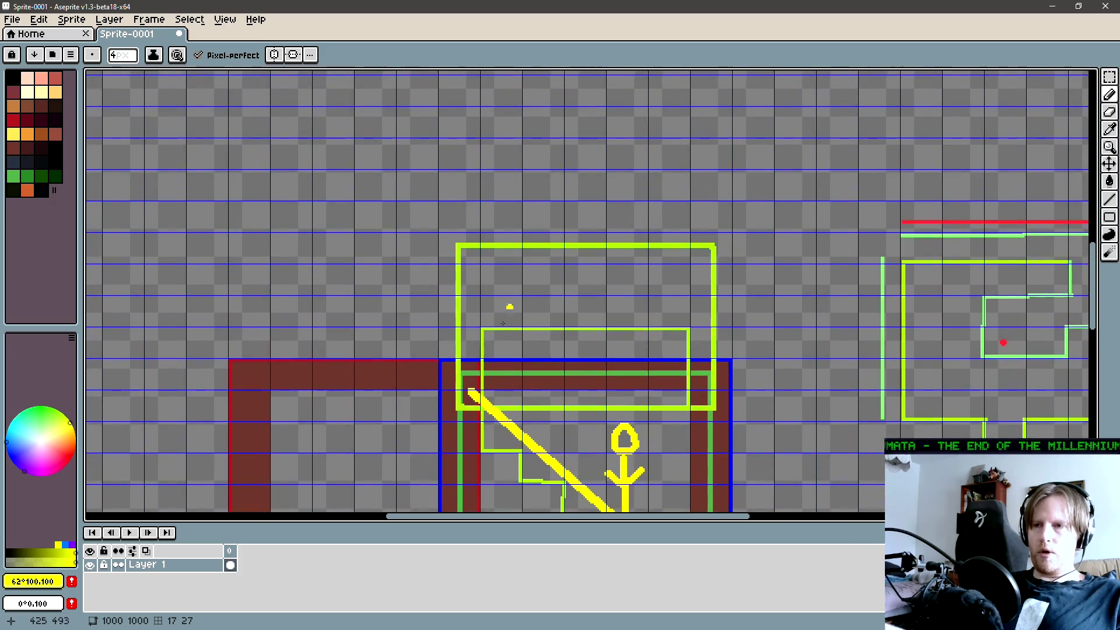
key("u")
mouse_move(458, 408)
left_mouse_down()
mouse_move(547, 300)
mouse_move(722, 145)
left_mouse_up()
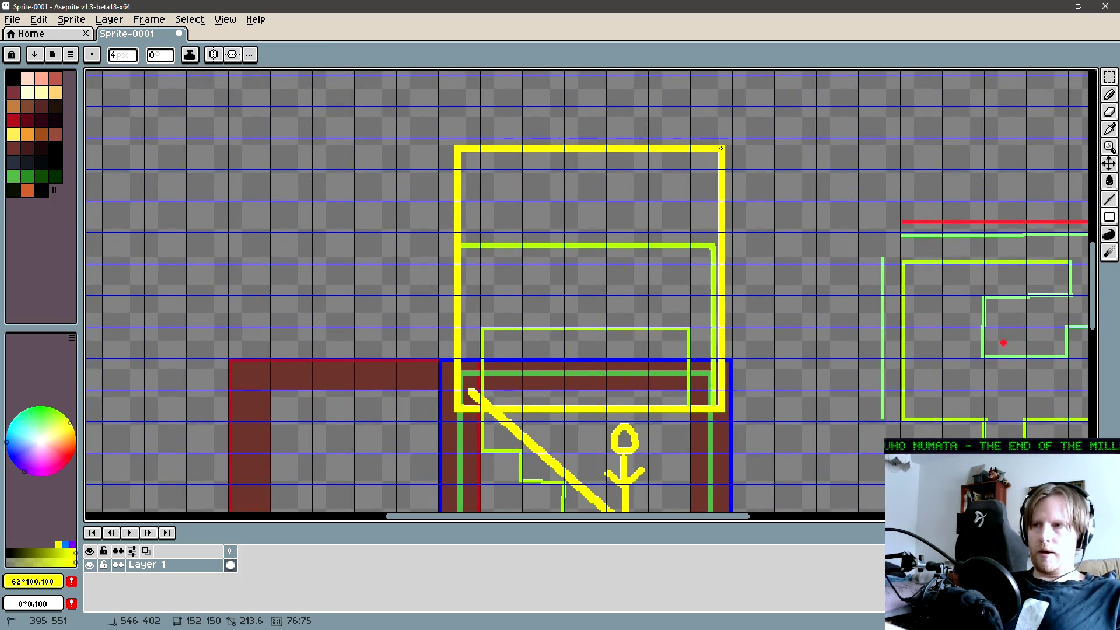
left_click_drag(457, 245, 728, 84)
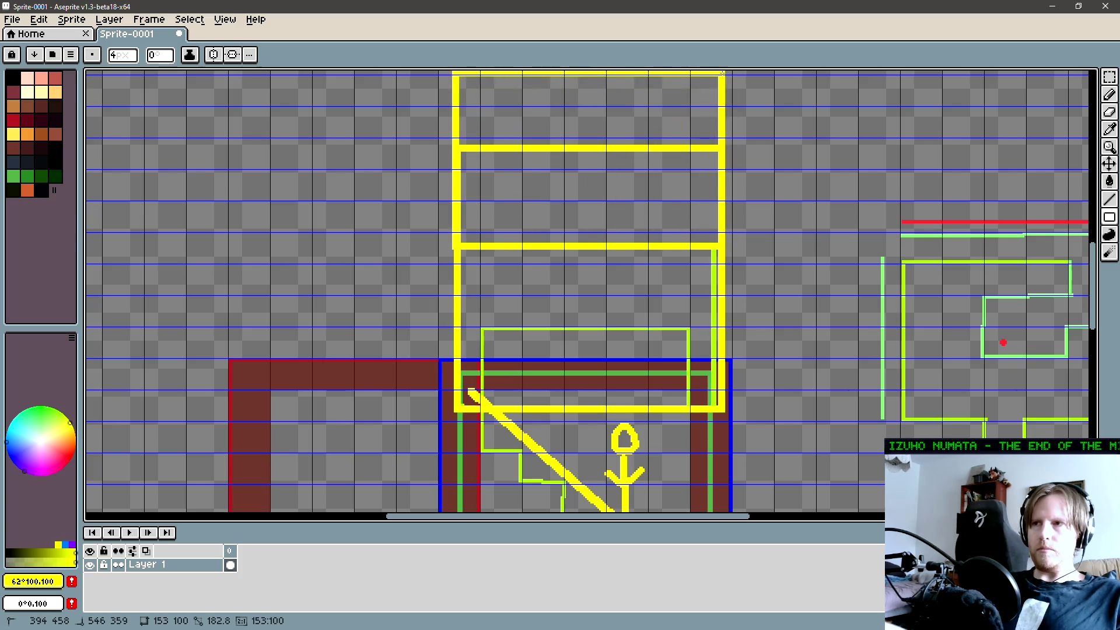
key("ctrl+z")
key("ctrl+z")
scroll(583, 321, "down", 3)
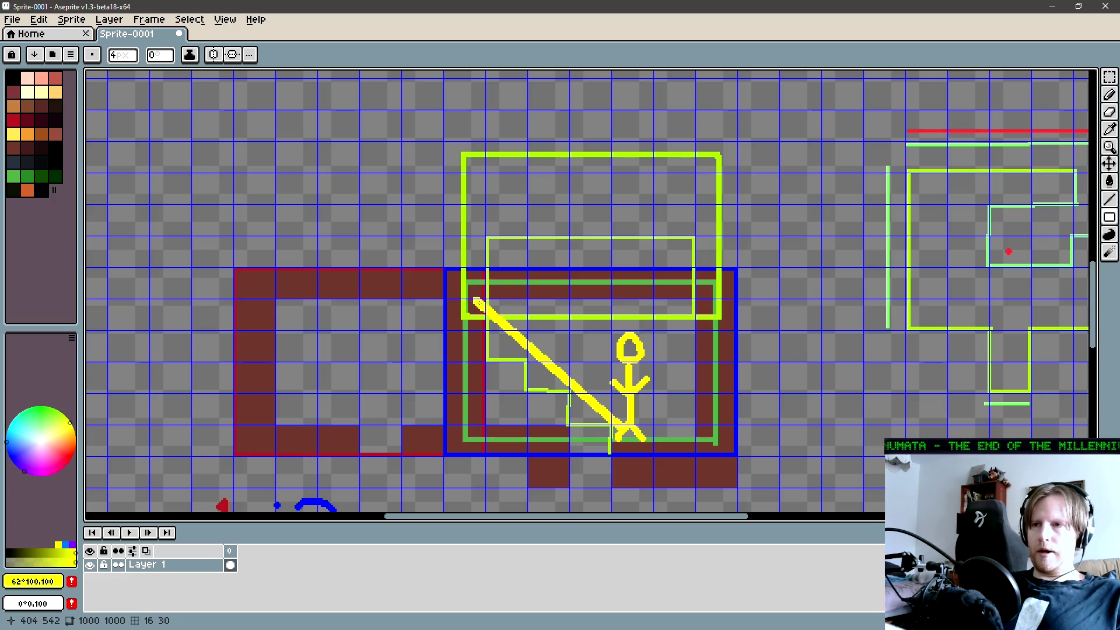
left_click_drag(478, 302, 488, 324)
- Draw a thick yellow rectangle around the lower blue room
mouse_move(473, 463)
left_mouse_down()
mouse_move(730, 368)
mouse_move(727, 343)
left_mouse_up()
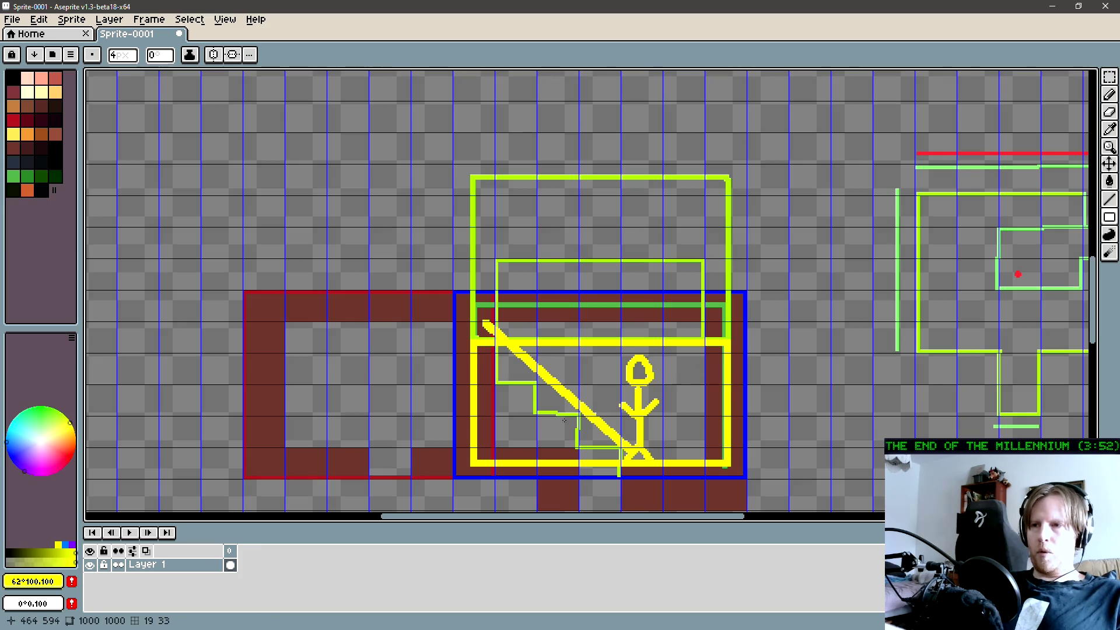
left_click_drag(508, 454, 495, 458)
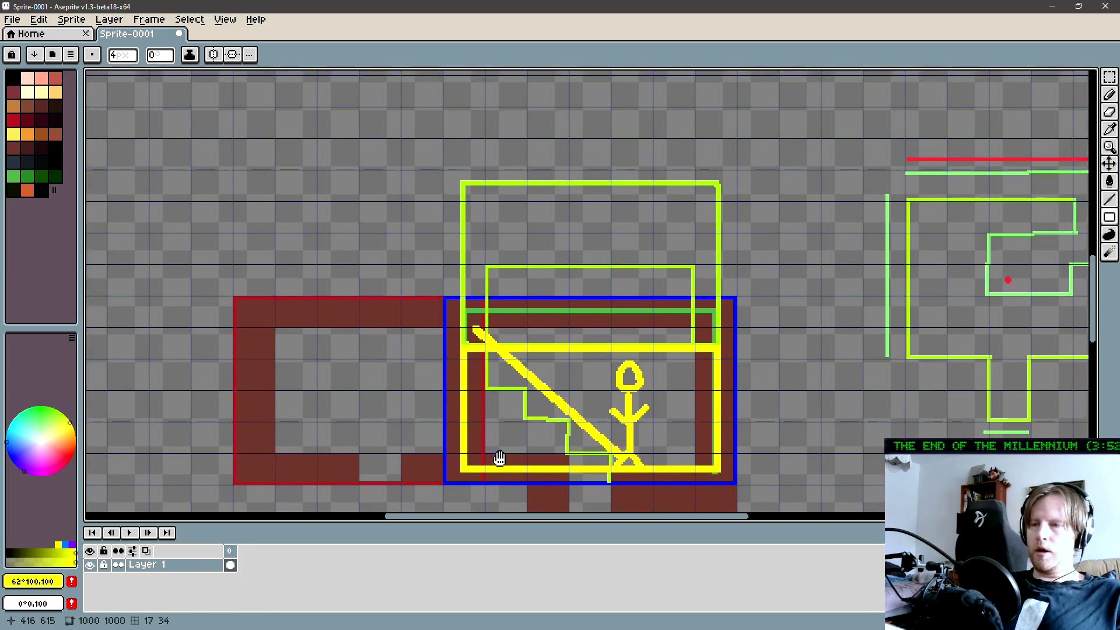
left_click_drag(610, 371, 574, 402)
key("b")
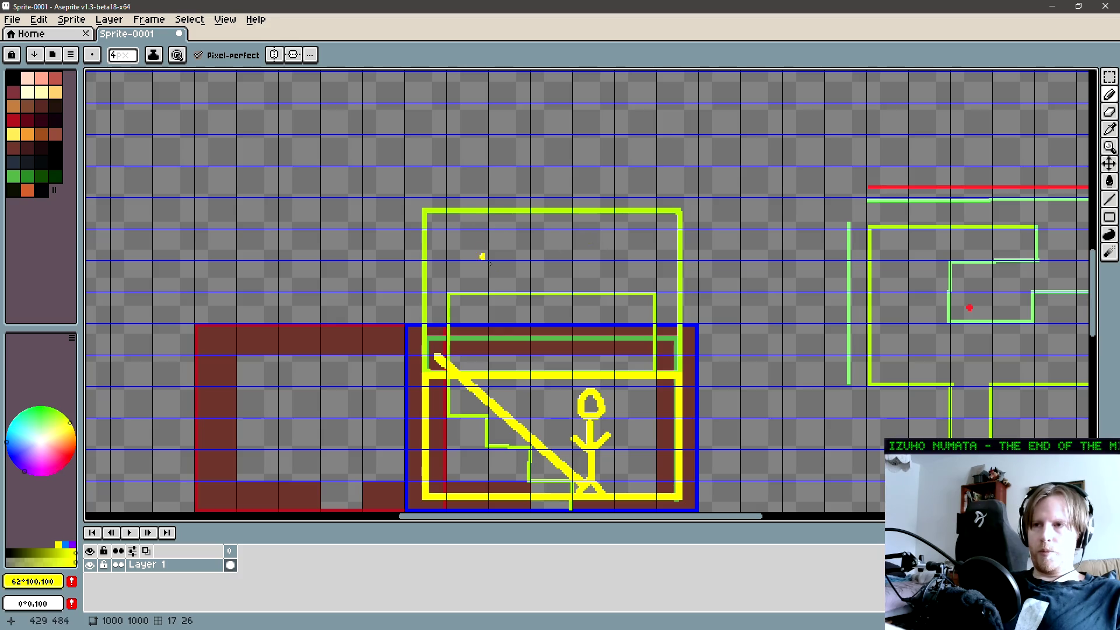
left_click_drag(523, 251, 536, 298)
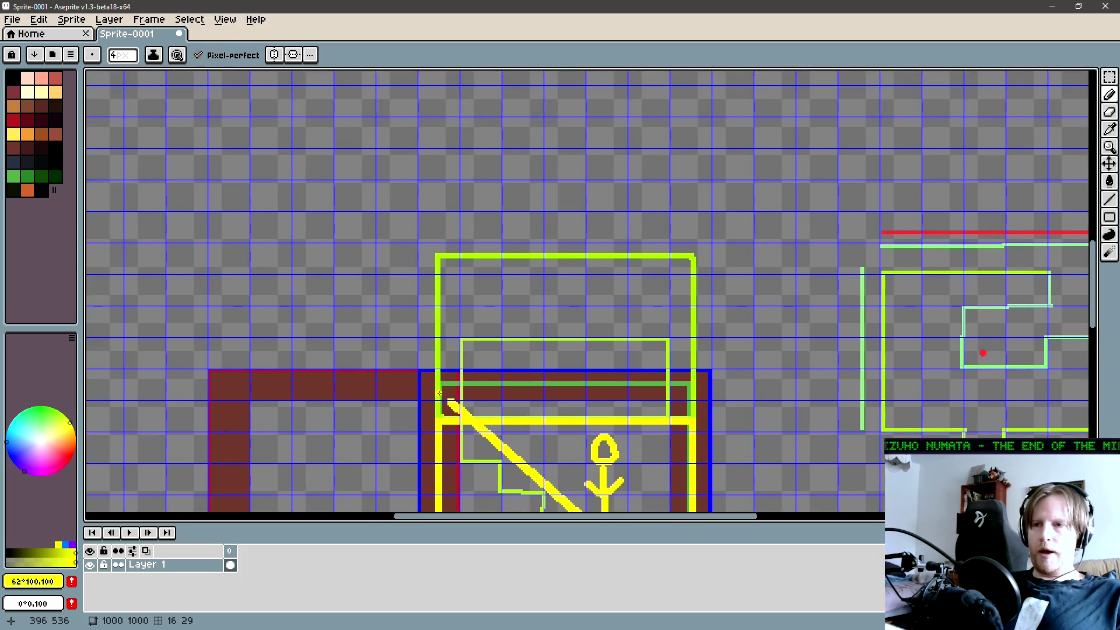
- Add a yellow line across the frame's top and a second yellow shape stacked above it
key("l")
left_click_drag(440, 385, 691, 420)
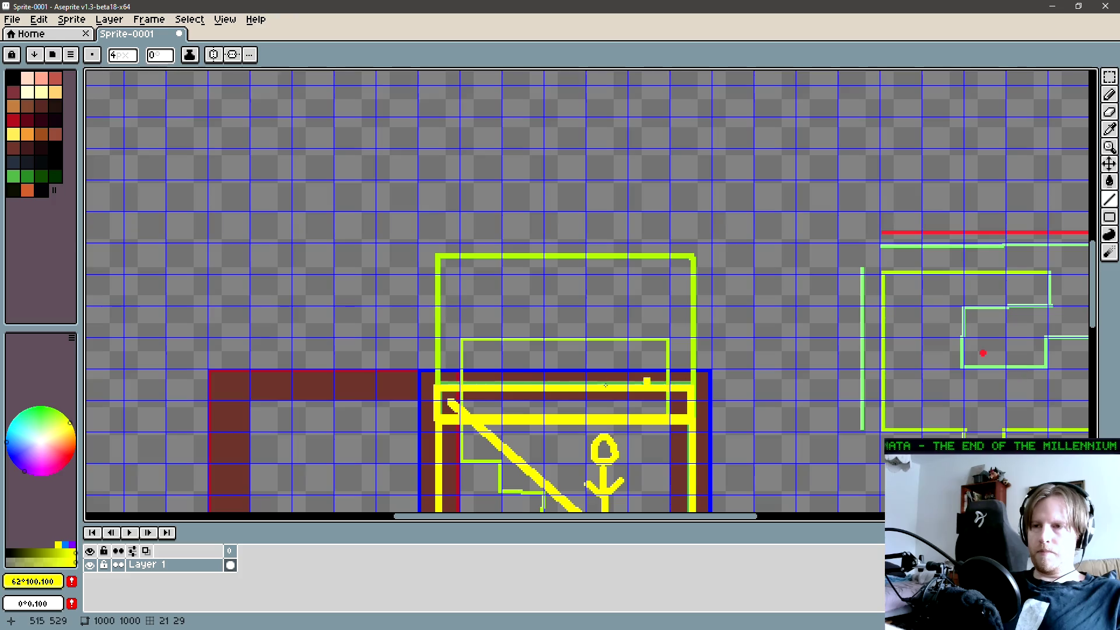
mouse_move(449, 413)
left_mouse_down()
mouse_move(430, 358)
mouse_move(446, 257)
mouse_move(663, 117)
mouse_move(706, 121)
mouse_move(695, 123)
left_mouse_up()
key("Escape")
key("shift+f")
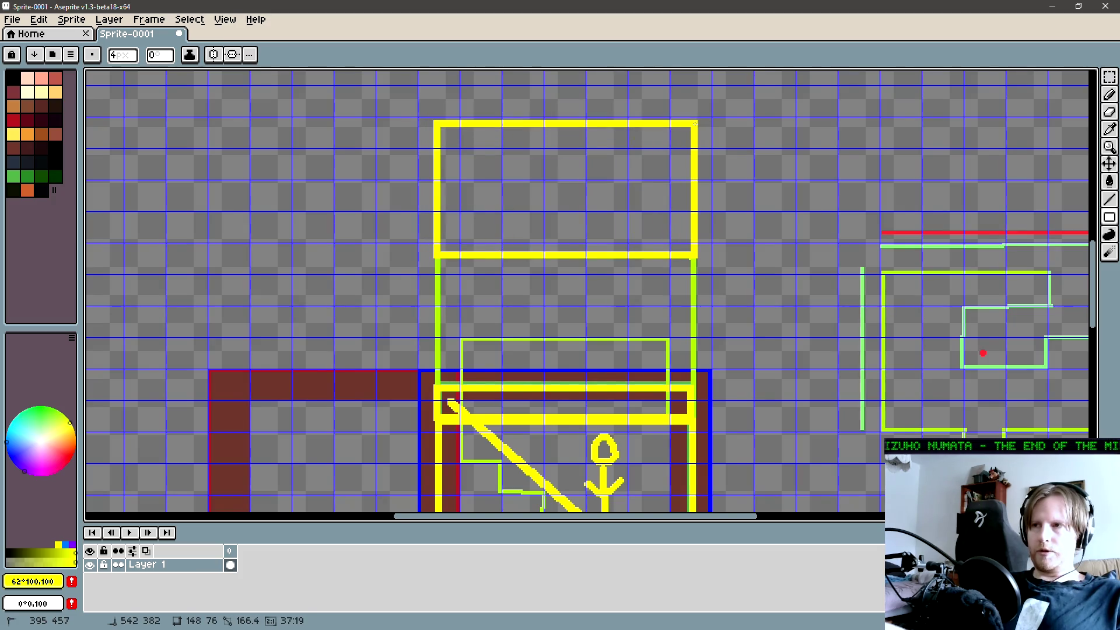
scroll(576, 397, "down", 2)
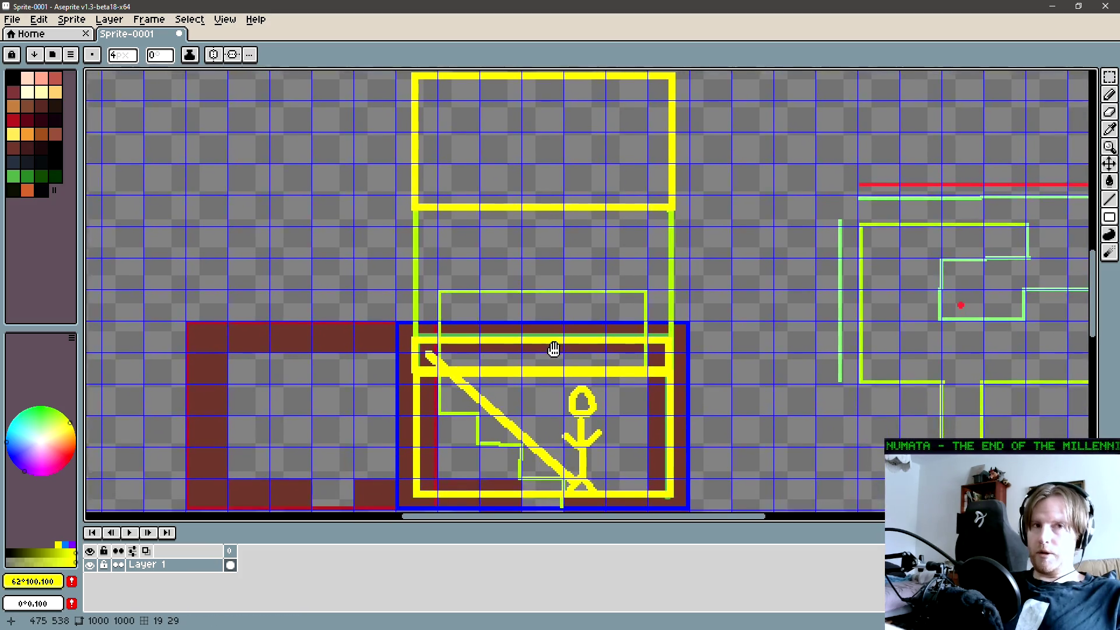
- Undo the thick yellow band on the lower box
key("b")
scroll(566, 322, "down", 1)
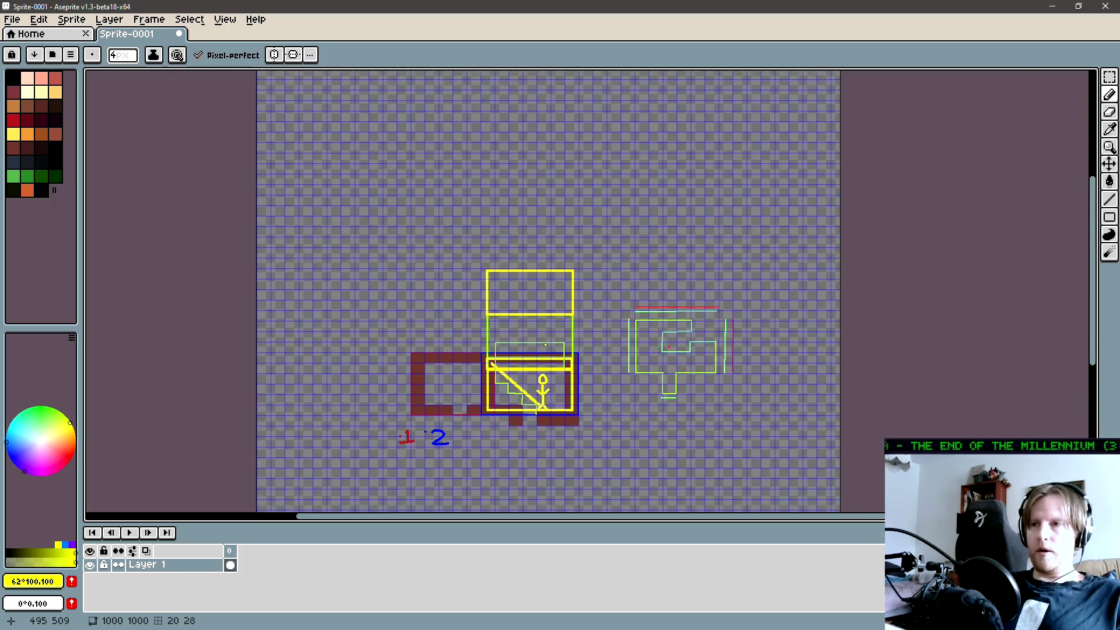
scroll(554, 327, "up", 2)
key("v")
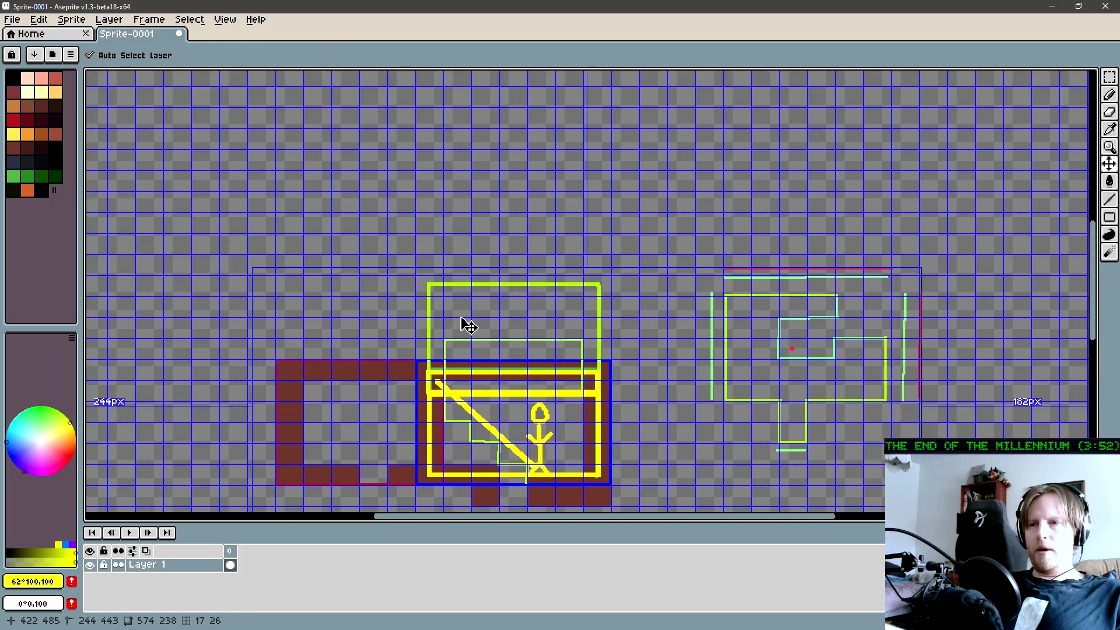
key("ctrl+z")
key("b")
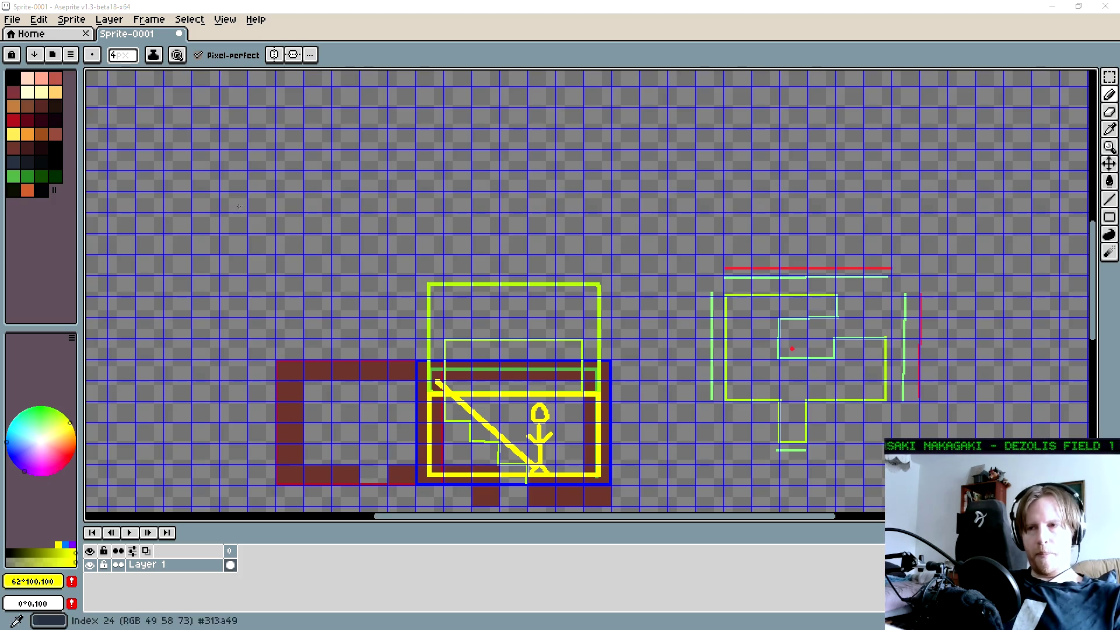
- Pan the canvas to bring the room 1 and room 2 drawing back into view
mouse_move(502, 313)
left_mouse_down()
mouse_move(455, 268)
mouse_move(438, 286)
left_mouse_up()
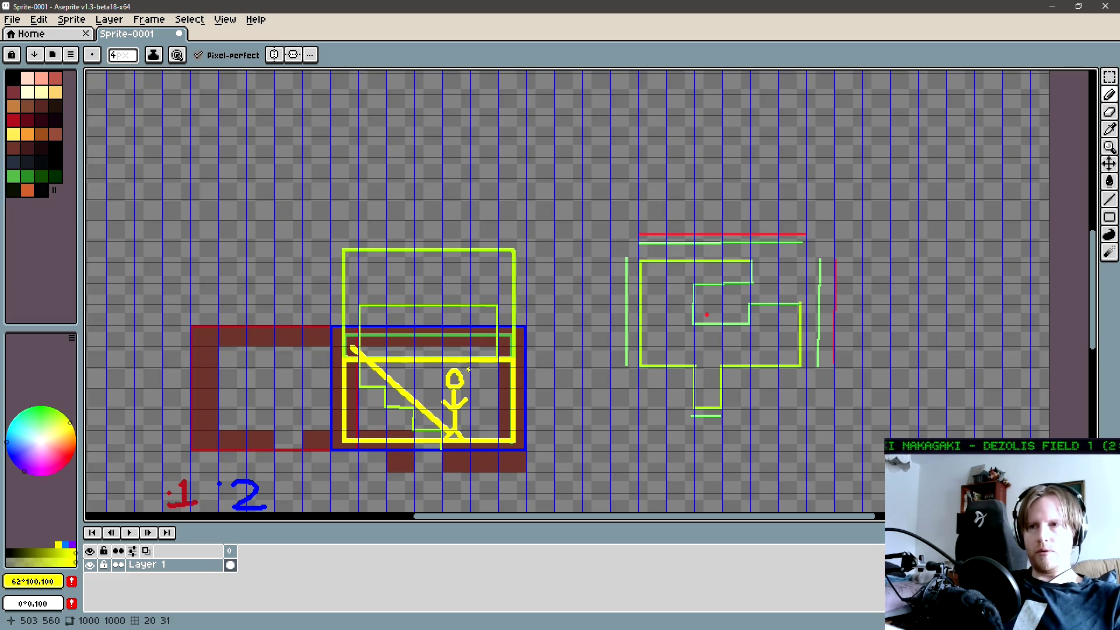
left_click_drag(367, 365, 376, 369)
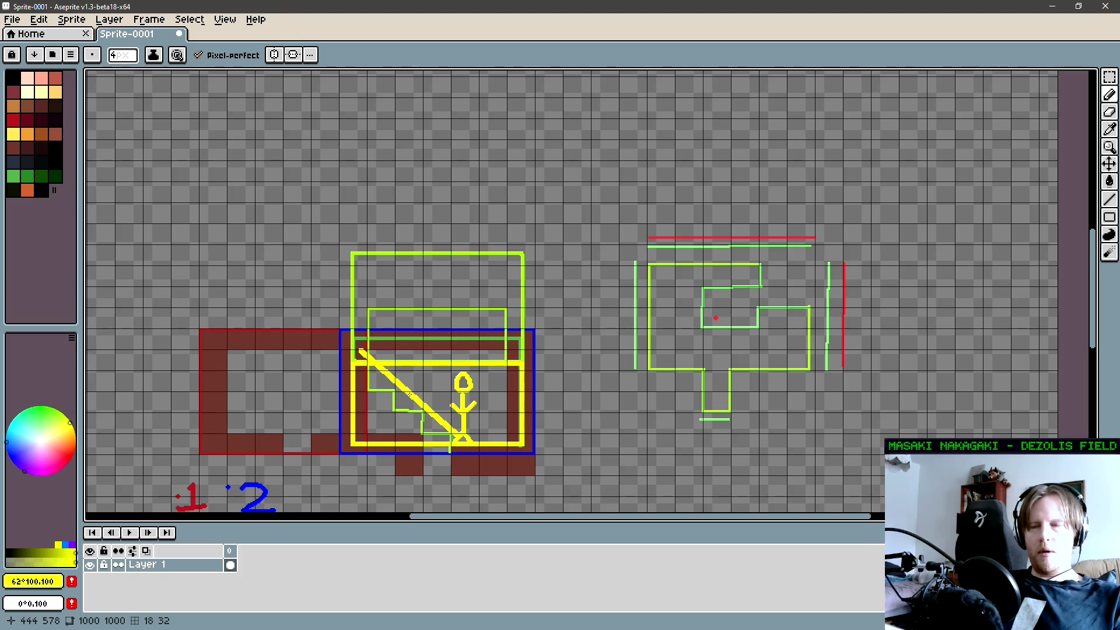
scroll(443, 400, "left", 2)
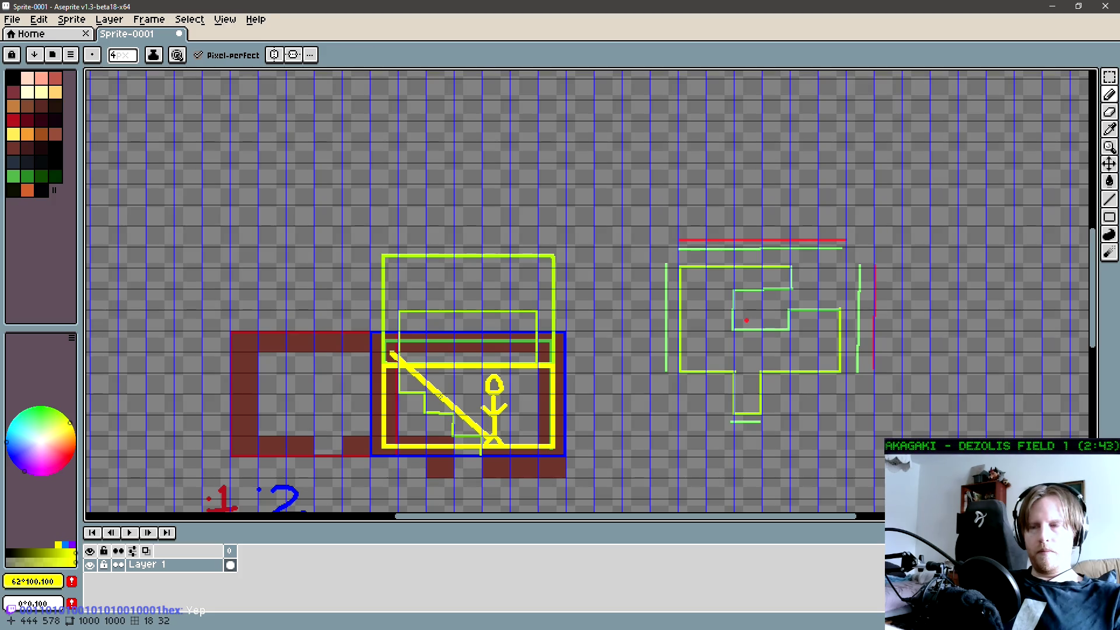
scroll(420, 400, "right", 1)
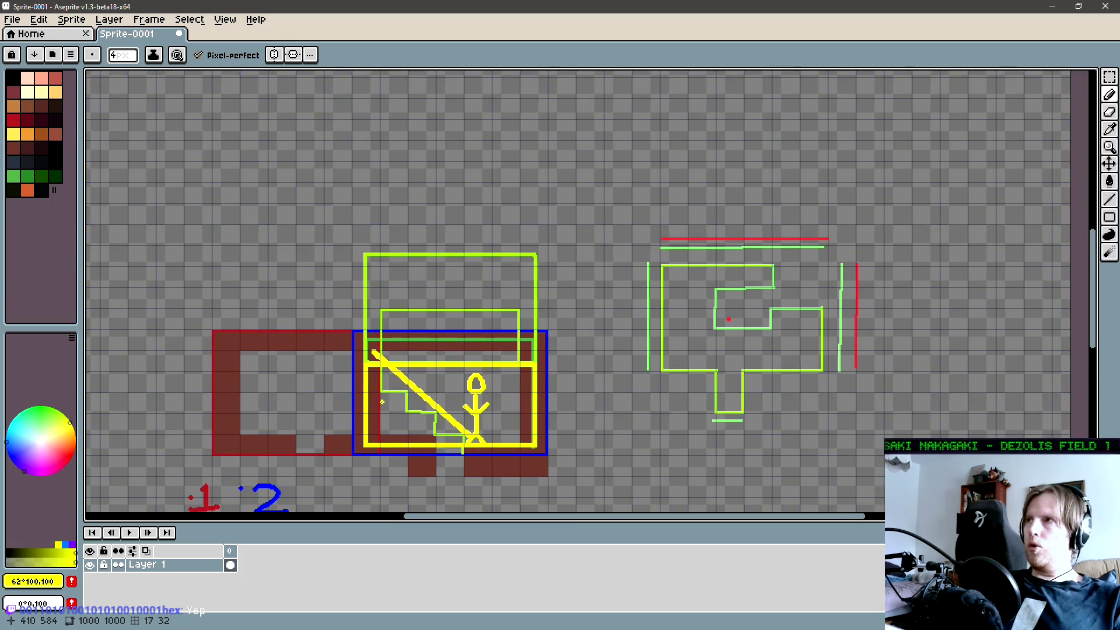
scroll(382, 402, "left", 3)
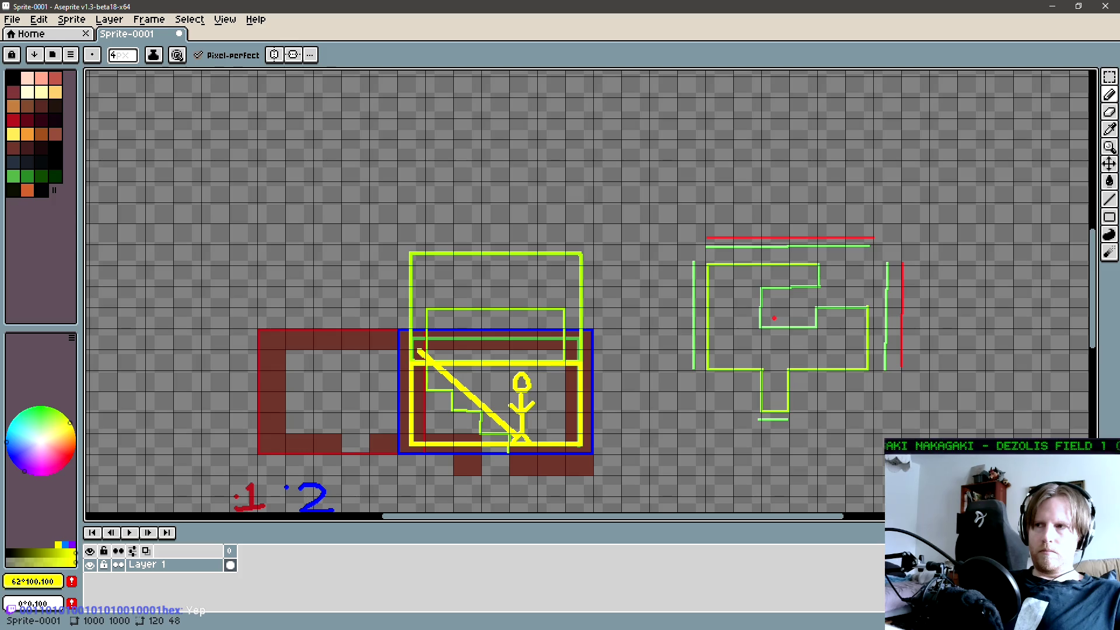
mouse_move(637, 313)
left_mouse_down()
mouse_move(563, 350)
mouse_move(553, 324)
left_mouse_up()
left_click_drag(425, 374, 523, 389)
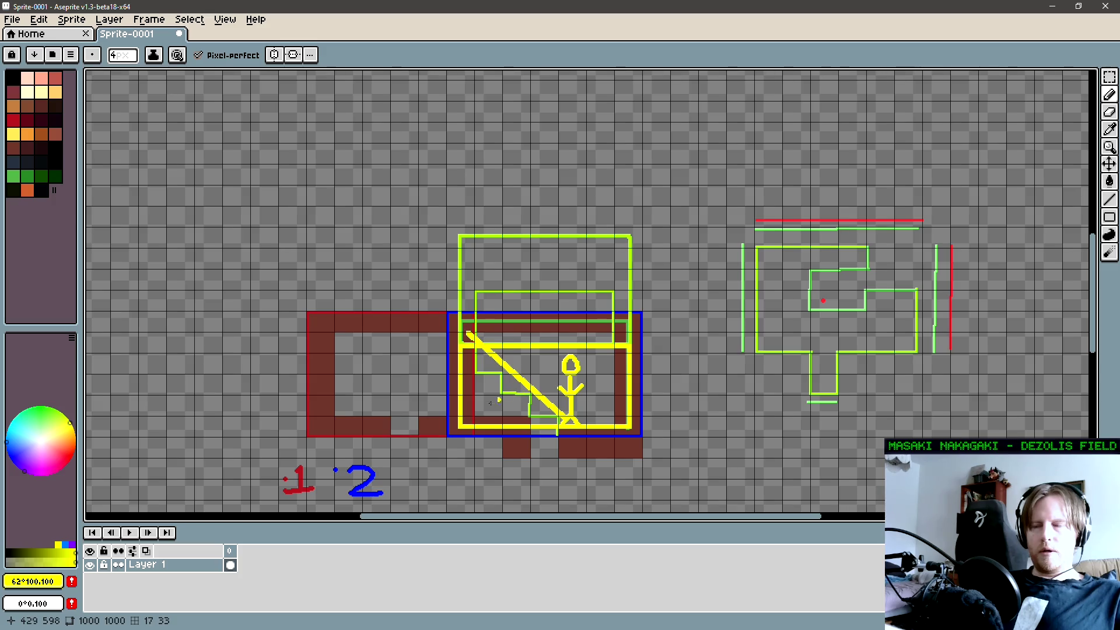
key("l")
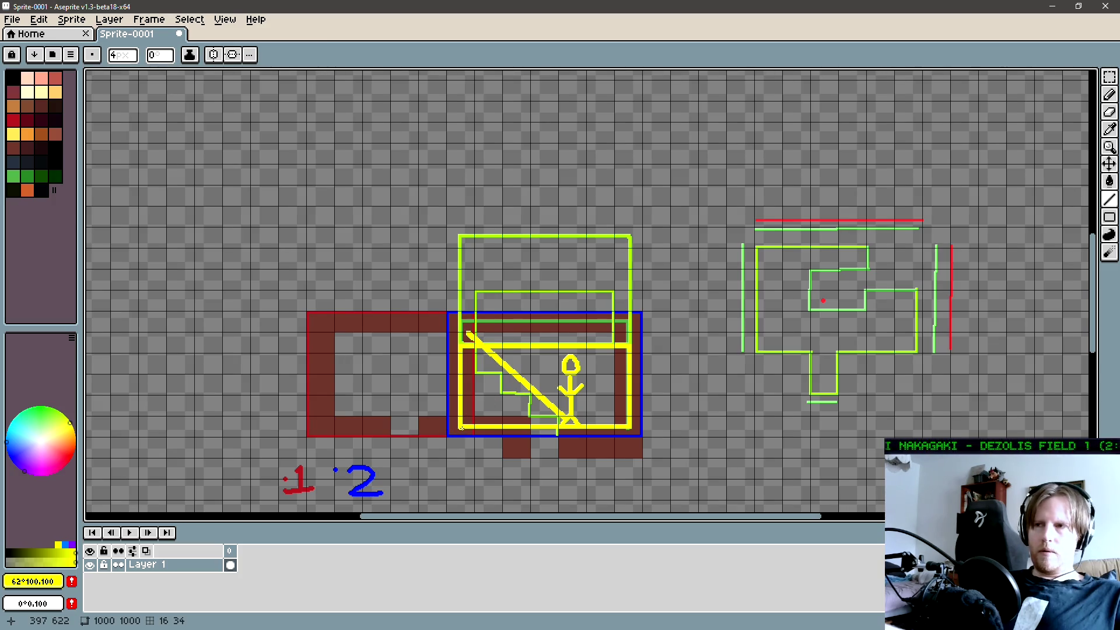
- Cancel a stray line along the bottom and draw a vertical yellow line on the canvas's left side
key("l")
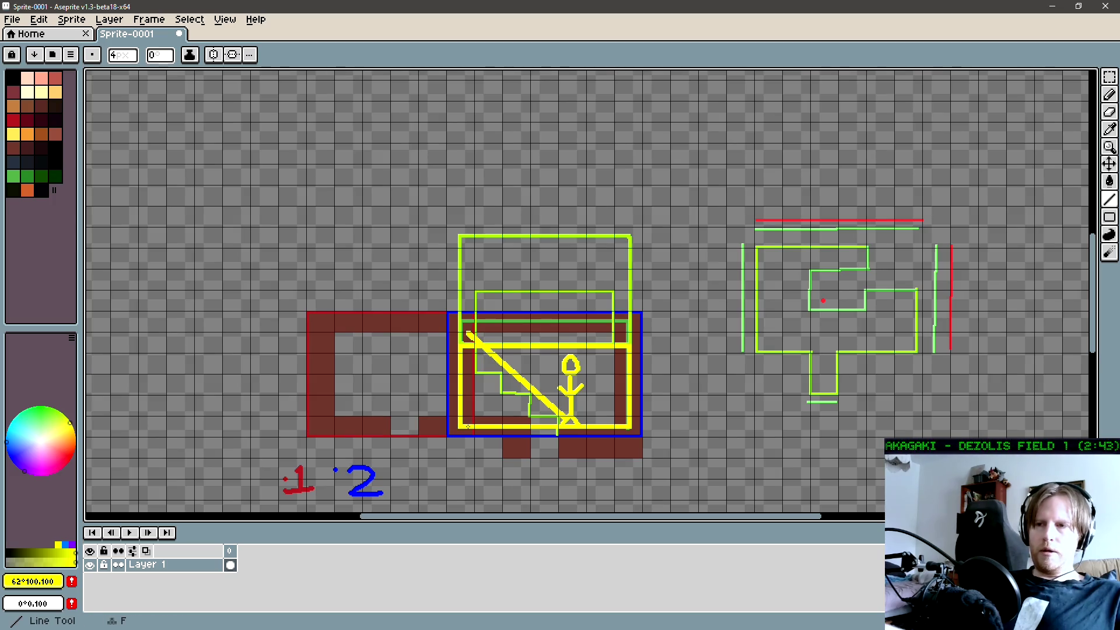
mouse_move(462, 421)
left_mouse_down()
mouse_move(617, 419)
mouse_move(563, 383)
mouse_move(630, 425)
left_mouse_up()
key("Escape")
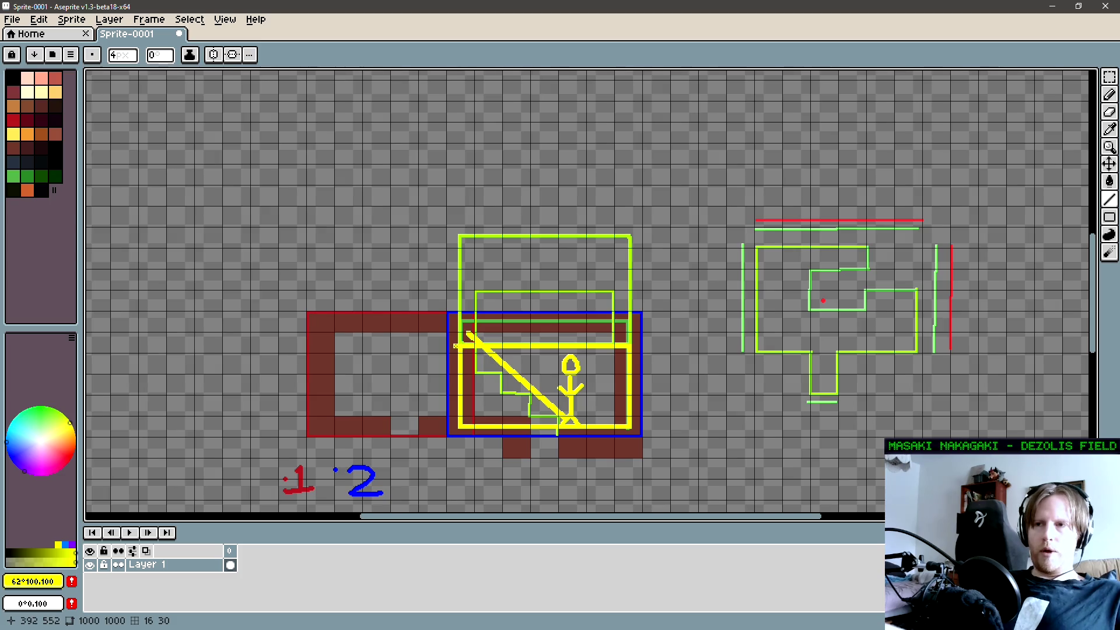
mouse_move(215, 354)
left_mouse_down()
mouse_move(215, 196)
mouse_move(398, 196)
mouse_move(403, 350)
mouse_move(215, 353)
left_mouse_up()
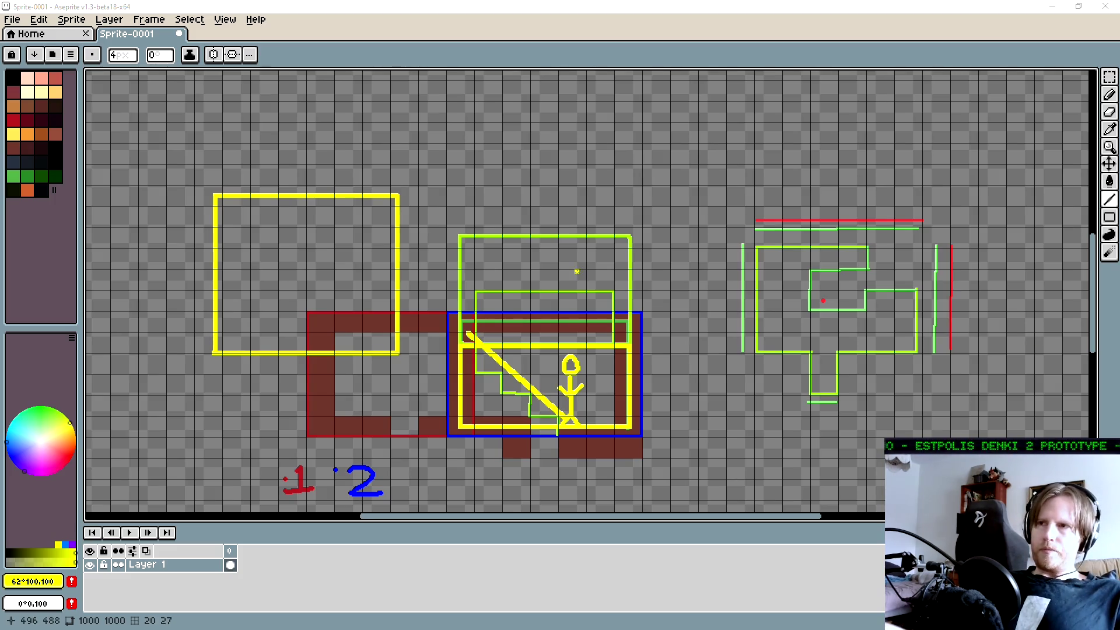
- Zoom into empty canvas, set a 2px stroke, and discard a trial rectangle
scroll(577, 271, "up", 3)
scroll(532, 250, "up", 1)
key("b")
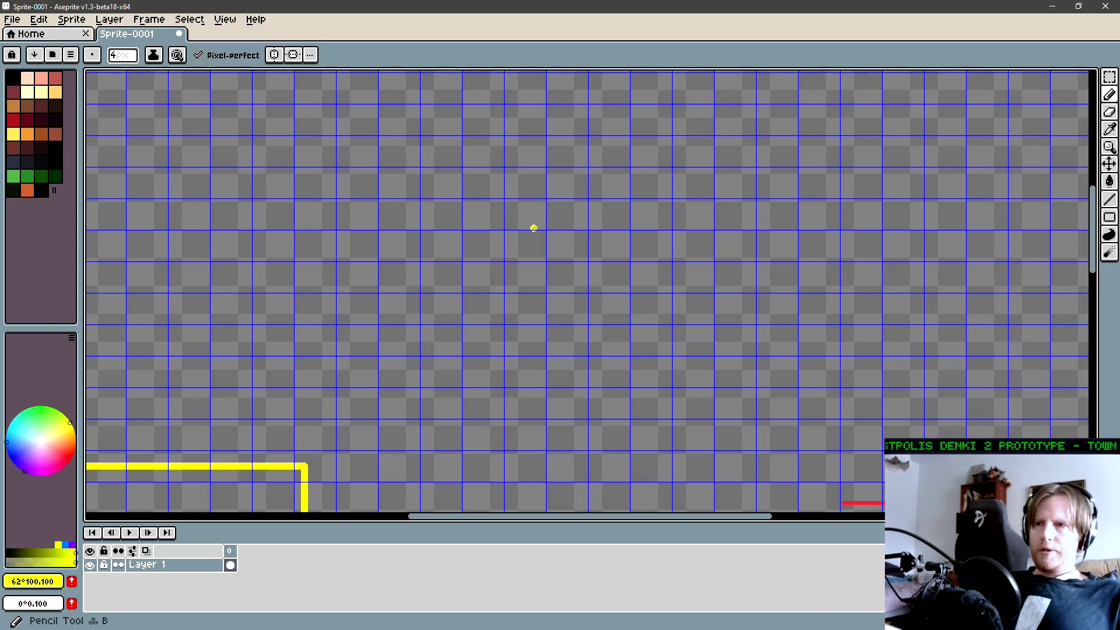
scroll(534, 228, "down", 4)
scroll(565, 302, "up", 2)
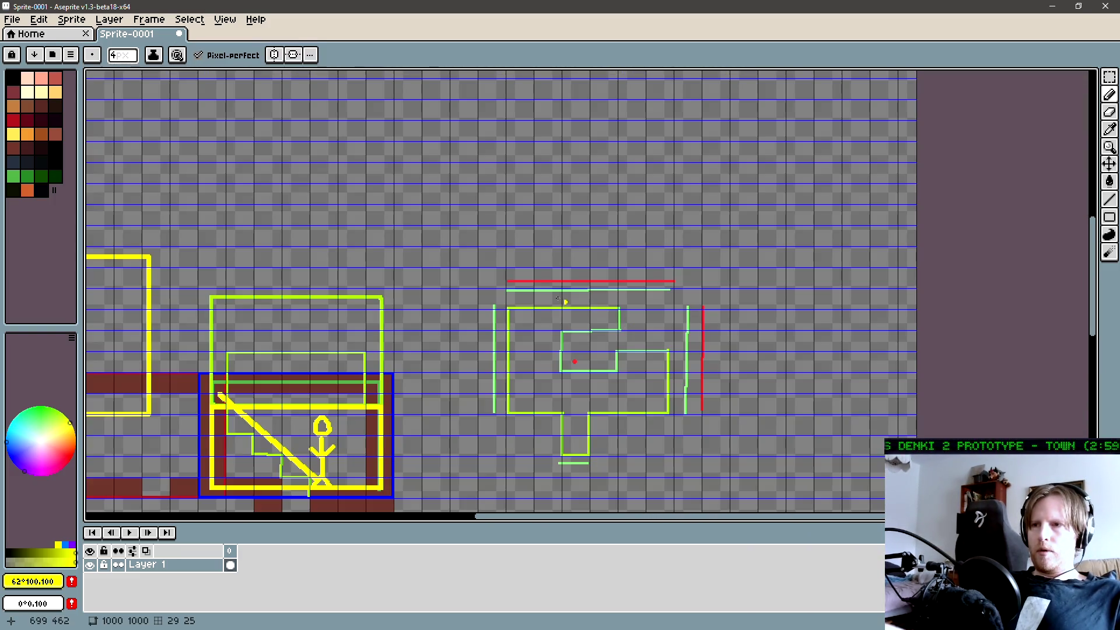
scroll(513, 312, "up", 4)
key("shift+f")
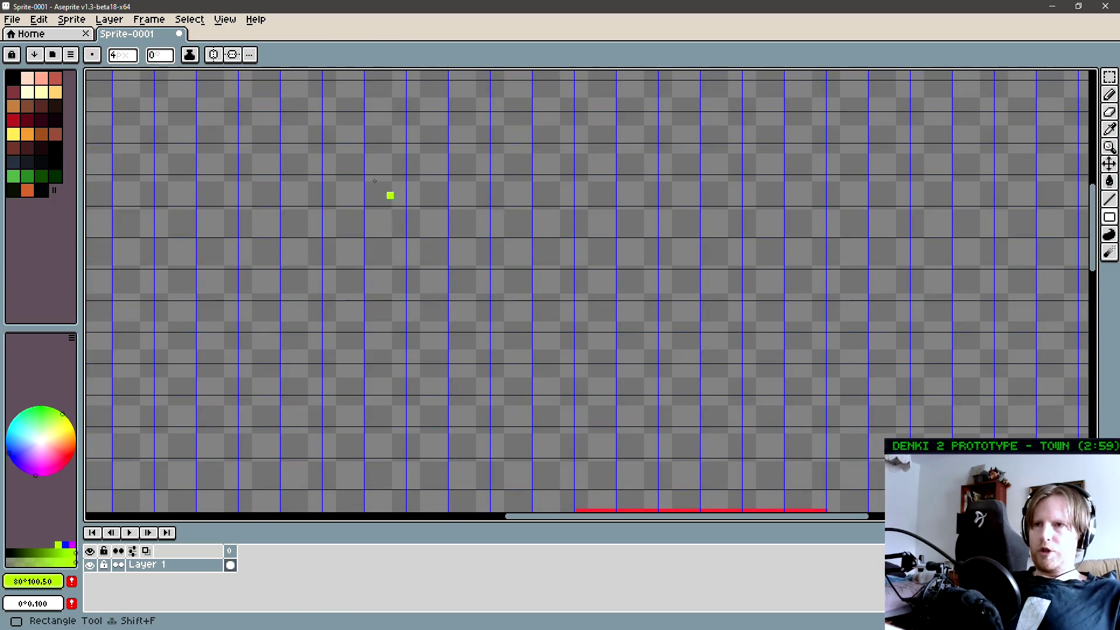
key("minus")
key("minus")
left_click_drag(366, 177, 371, 180)
left_click_drag(372, 349, 369, 352)
key("Escape")
- Draw the lime-green stepped outline with three connected line strokes
key("l")
mouse_move(365, 184)
left_mouse_down()
mouse_move(365, 361)
mouse_move(552, 358)
mouse_move(533, 362)
mouse_move(528, 302)
mouse_move(407, 302)
left_mouse_up()
mouse_move(406, 302)
left_mouse_down()
mouse_move(410, 215)
mouse_move(410, 236)
left_mouse_up()
mouse_move(410, 236)
left_mouse_down()
mouse_move(531, 239)
mouse_move(531, 170)
mouse_move(365, 172)
left_mouse_up()
scroll(409, 198, "up", 1)
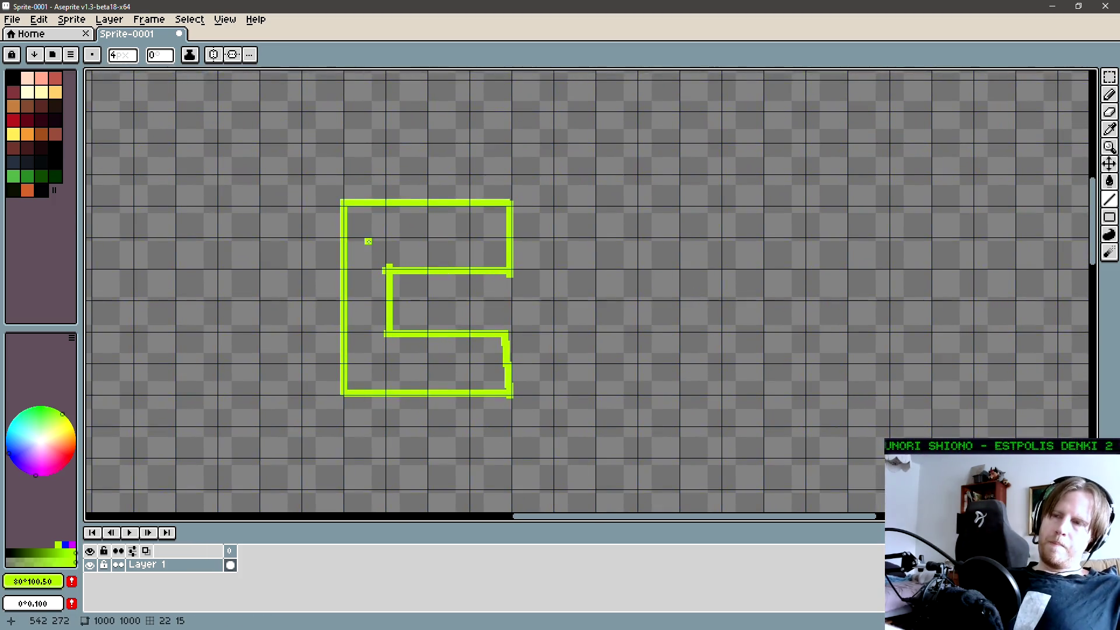
- Make several rectangular selections around and inside the E-shaped outline
key("m")
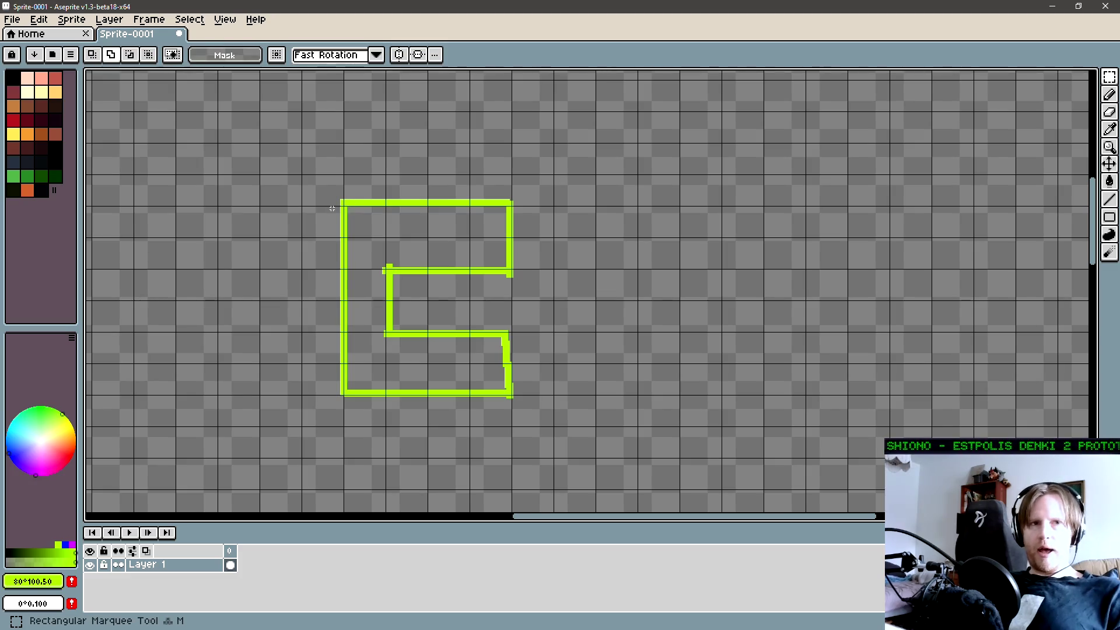
scroll(368, 251, "up", 1)
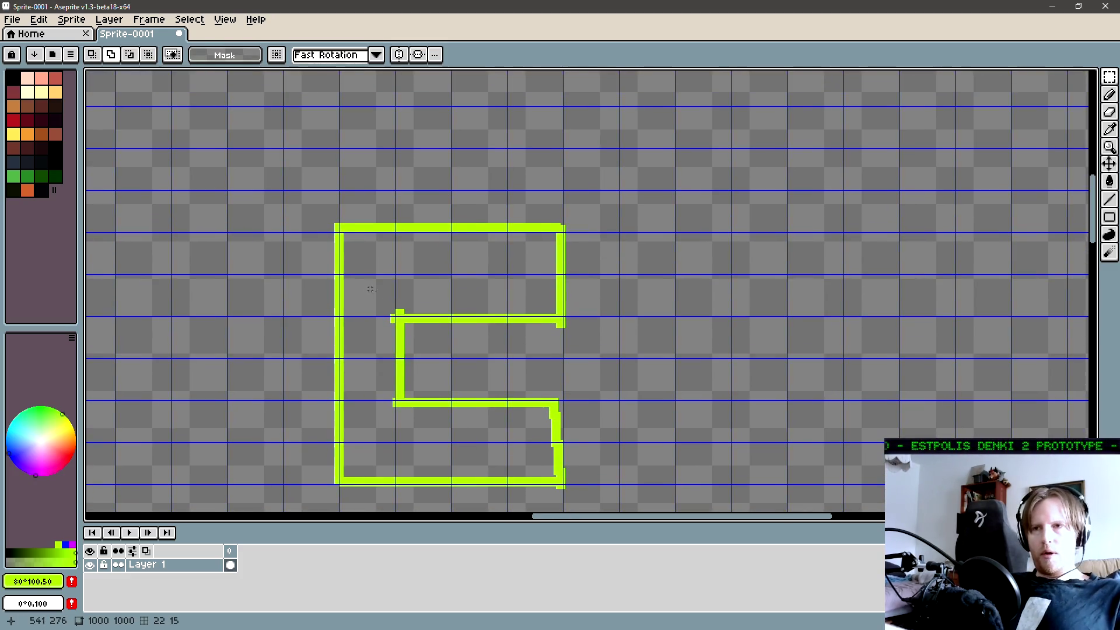
scroll(466, 362, "down", 1)
mouse_move(581, 449)
left_mouse_down()
mouse_move(267, 172)
mouse_move(267, 149)
left_mouse_up()
left_click(350, 238)
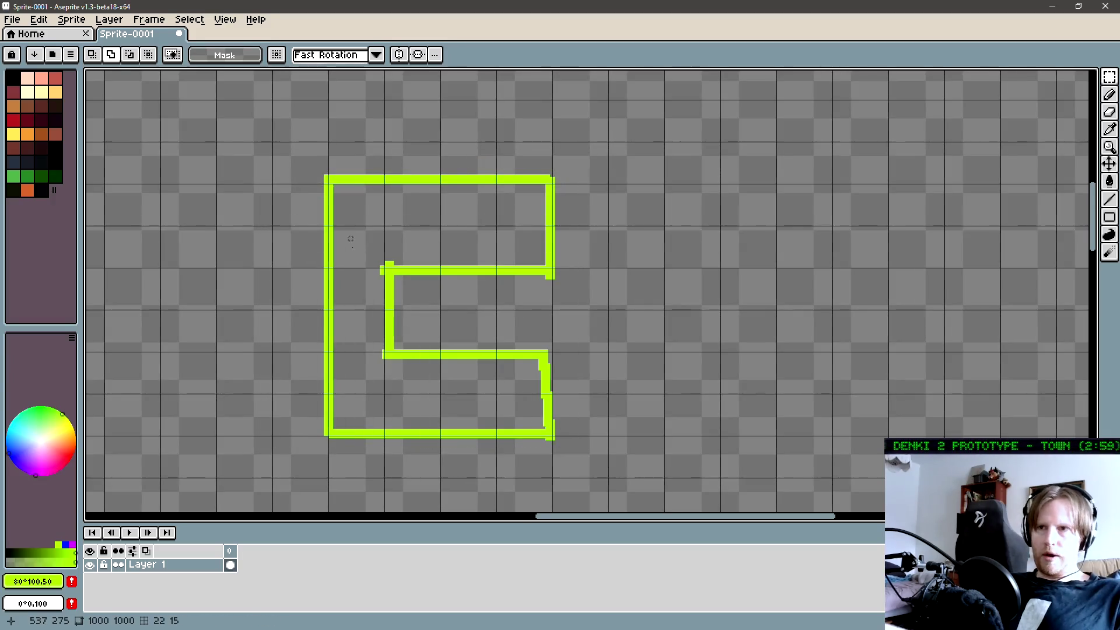
left_click_drag(352, 239, 424, 379)
left_click(369, 249)
mouse_move(370, 250)
left_mouse_down()
mouse_move(379, 275)
mouse_move(418, 280)
left_mouse_up()
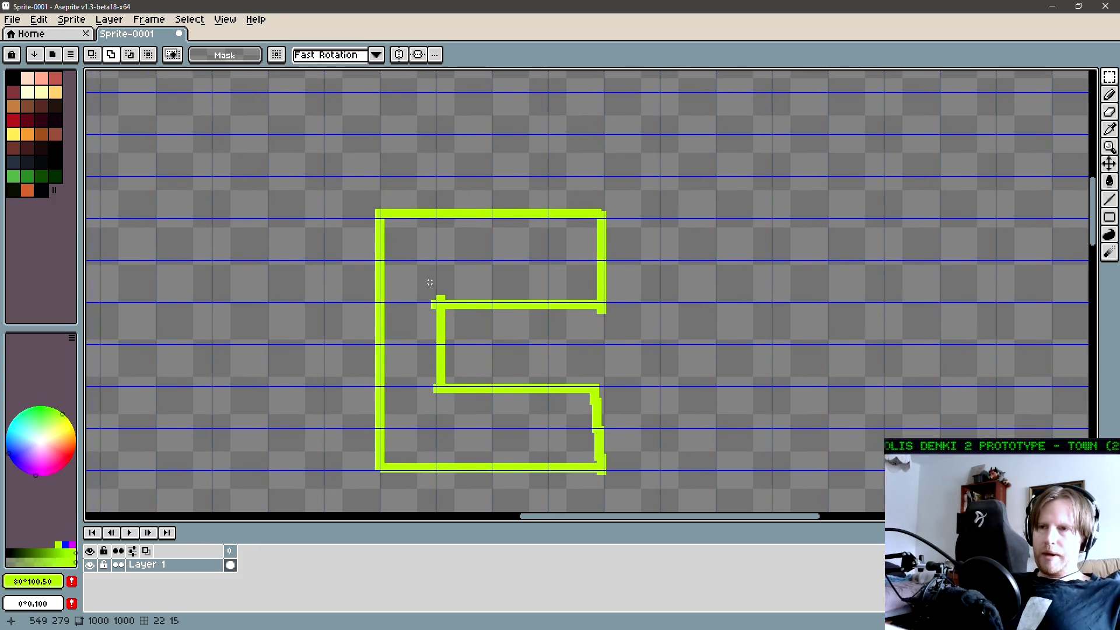
scroll(550, 425, "down", 3)
mouse_move(340, 458)
left_mouse_down()
mouse_move(437, 382)
mouse_move(685, 142)
mouse_move(688, 124)
mouse_move(711, 124)
mouse_move(726, 100)
mouse_move(639, 170)
mouse_move(607, 174)
left_mouse_up()
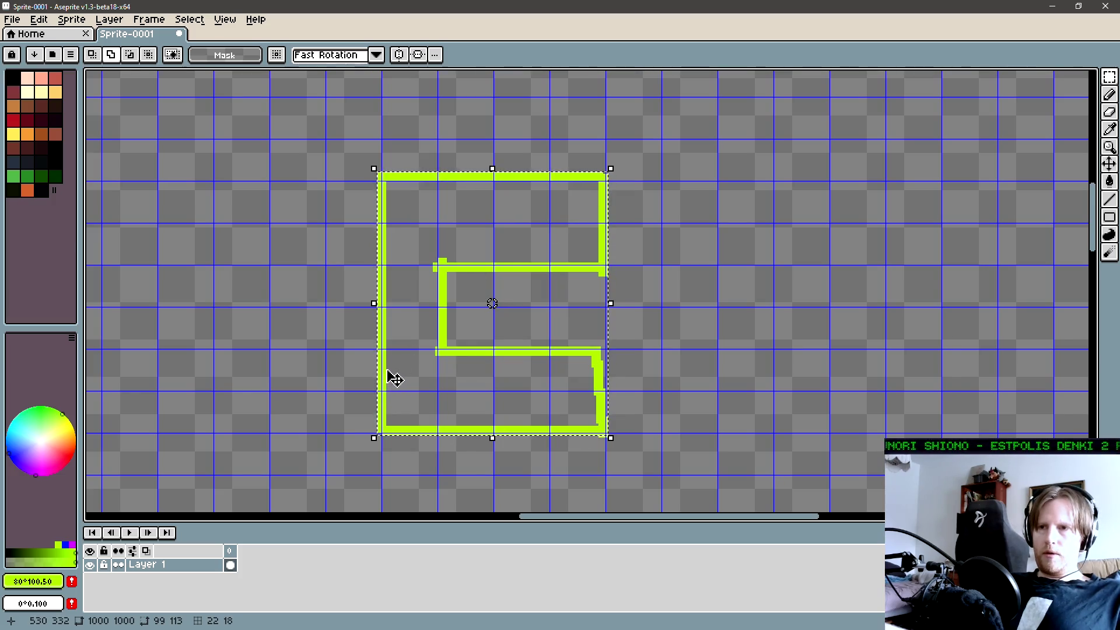
scroll(443, 361, "up", 1)
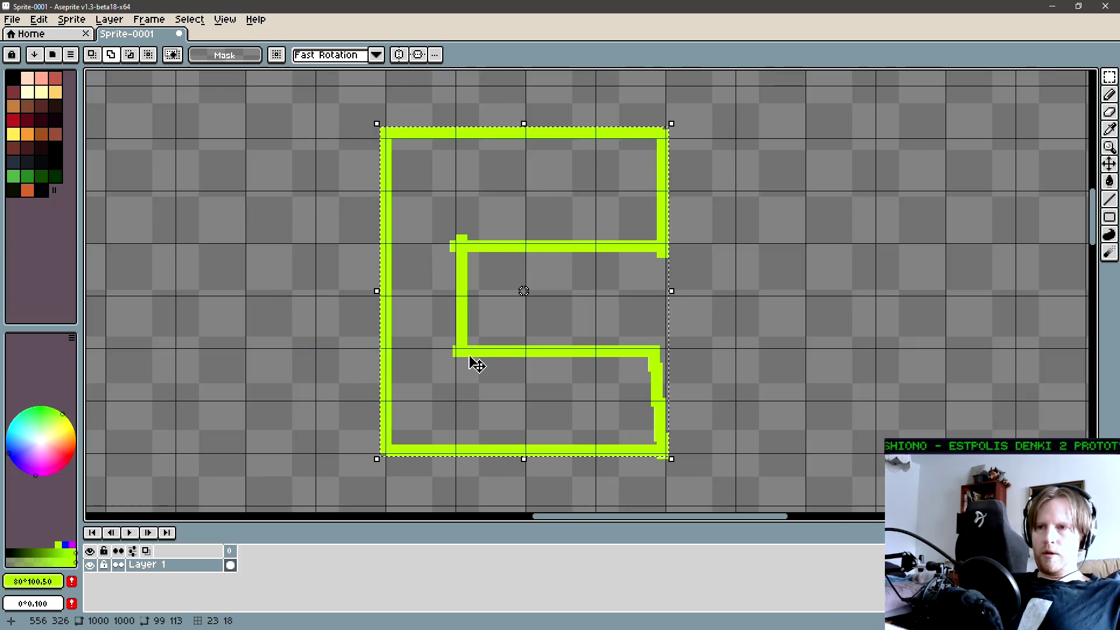
left_click_drag(474, 355, 346, 239)
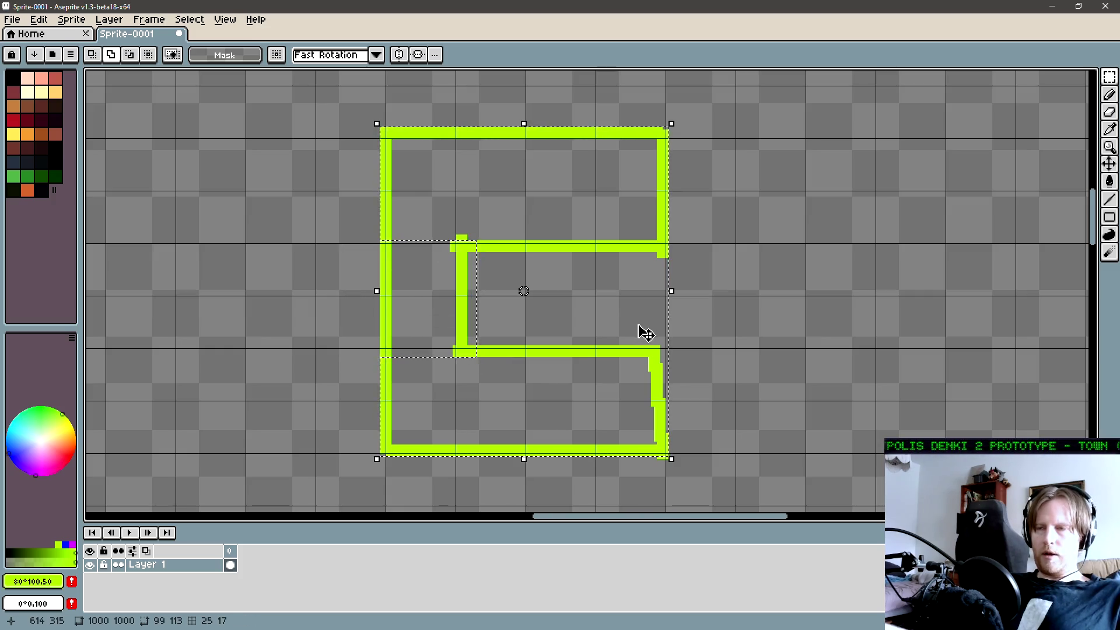
- Deselect the outline and zoom out to show the space above it
key("l")
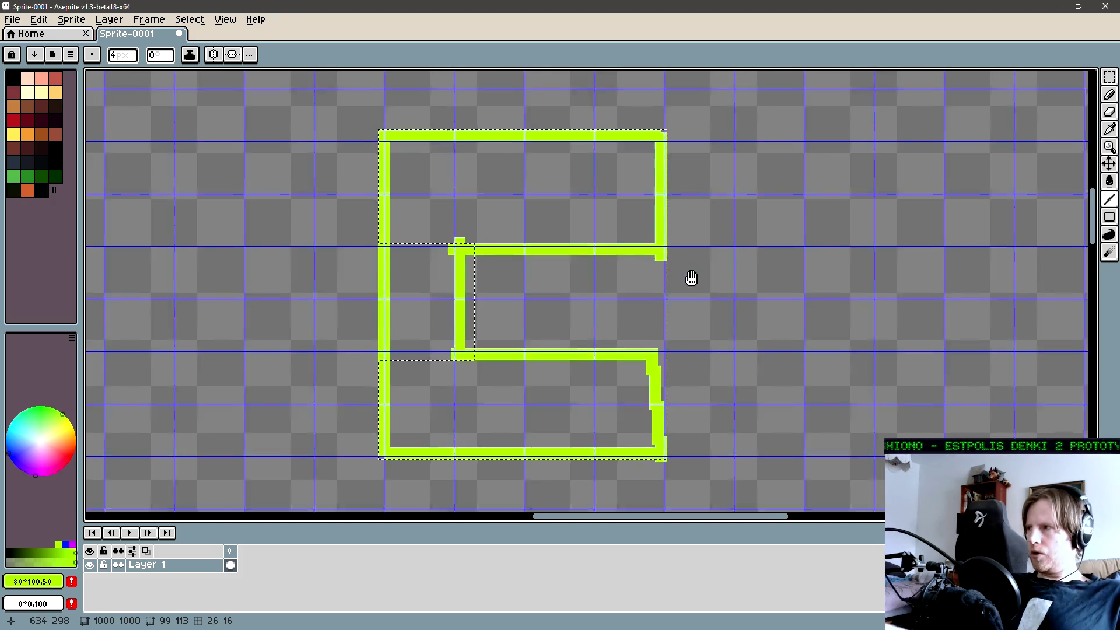
left_click_drag(692, 280, 642, 290)
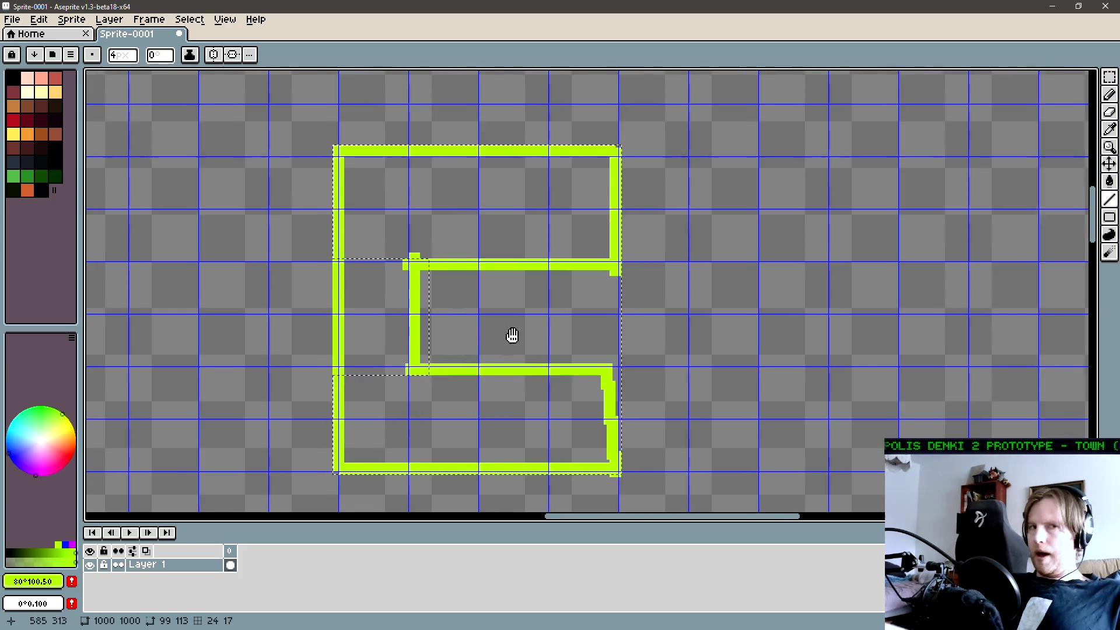
left_click_drag(513, 337, 598, 323)
key("ctrl+d")
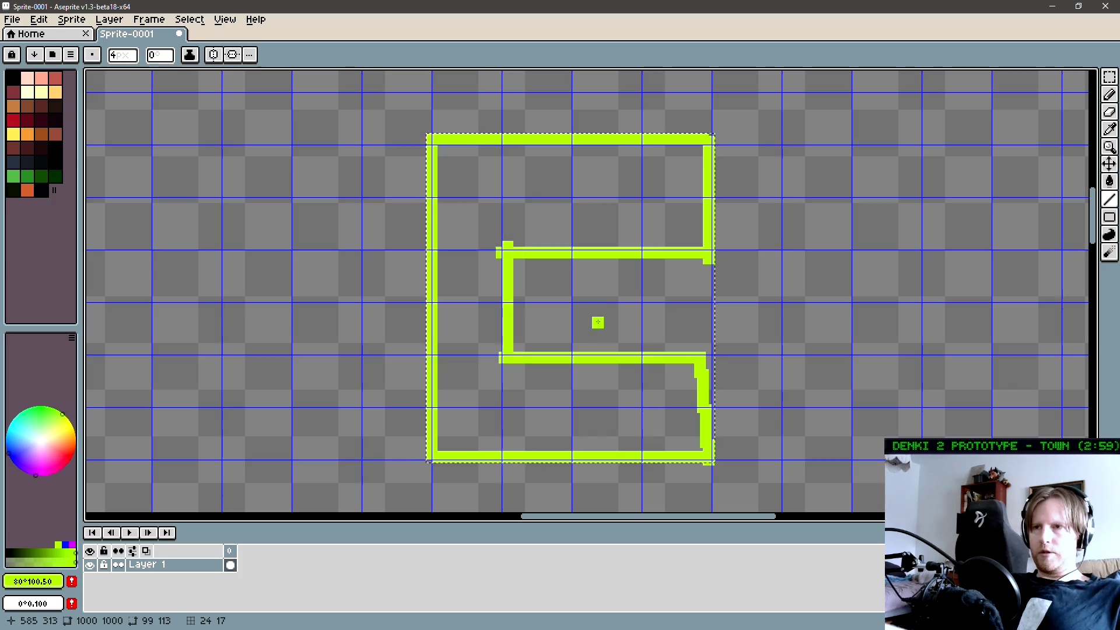
scroll(571, 340, "down", 2)
scroll(571, 340, "down", 1)
left_click_drag(619, 260, 550, 347)
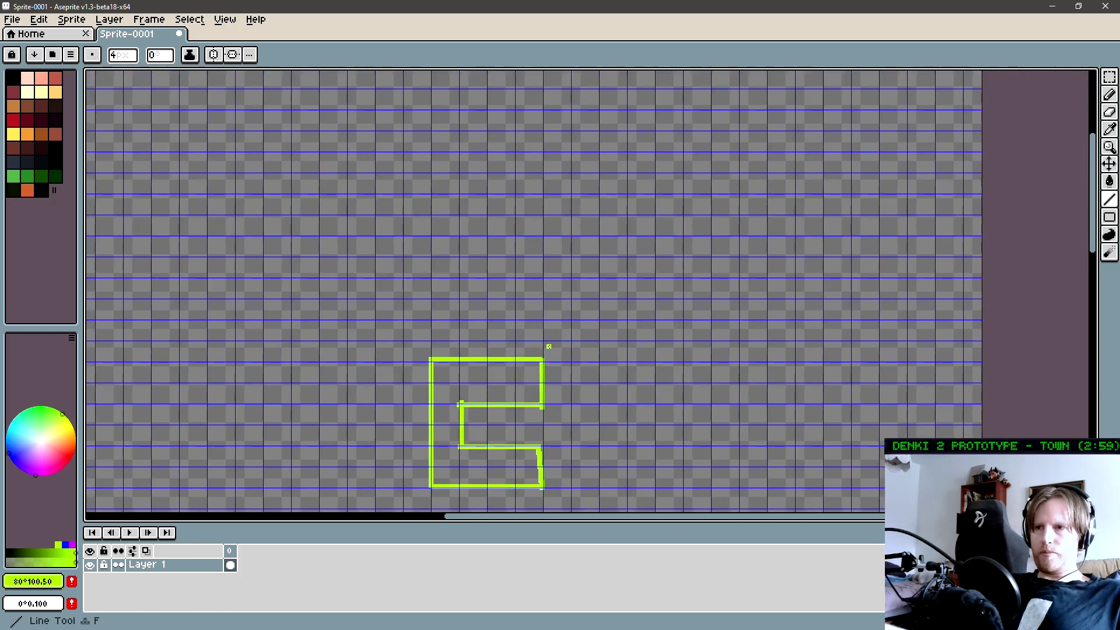
- Draw green vertical lines up from the shape's top-right and top-left corners
scroll(550, 348, "up", 1)
key("l")
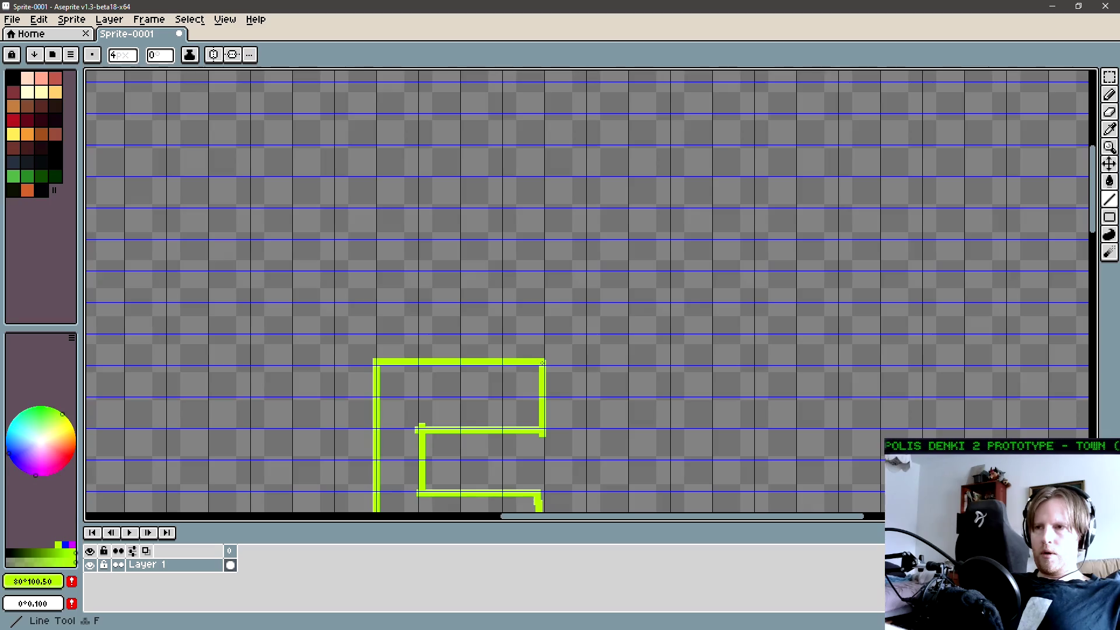
left_click_drag(542, 362, 541, 241)
mouse_move(376, 362)
left_mouse_down()
mouse_move(376, 240)
mouse_move(415, 218)
mouse_move(440, 235)
mouse_move(427, 220)
left_mouse_up()
- Undo the left side and redraw it shorter, joined by a stepped top edge
key("b")
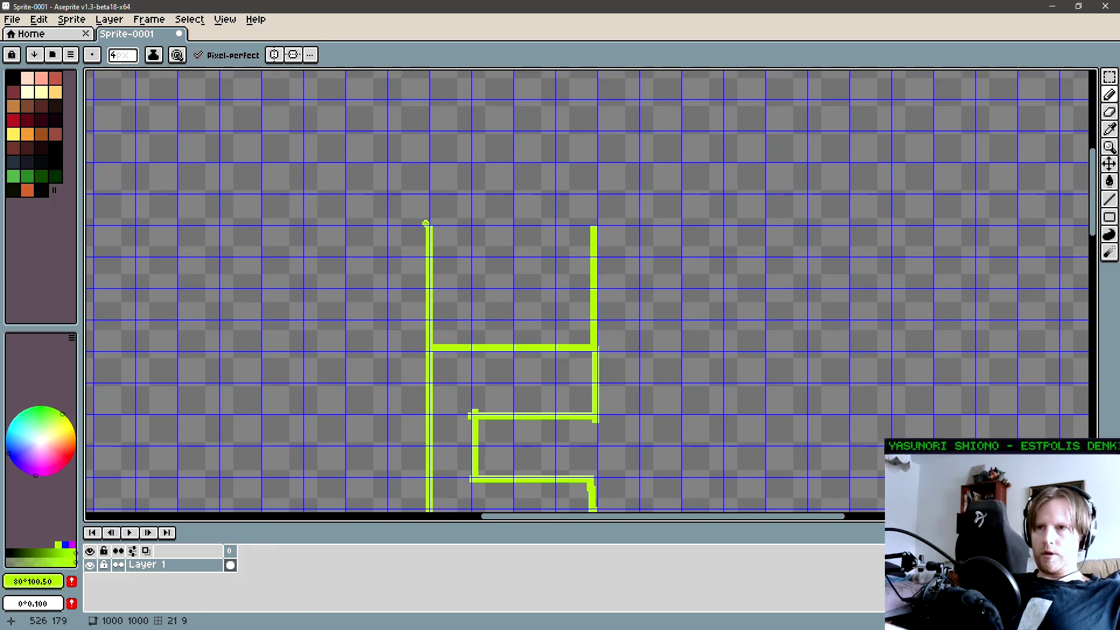
key("ctrl+z")
key("l")
mouse_move(432, 344)
left_mouse_down()
mouse_move(432, 257)
mouse_move(513, 256)
mouse_move(512, 223)
left_mouse_up()
left_click_drag(512, 222, 607, 223)
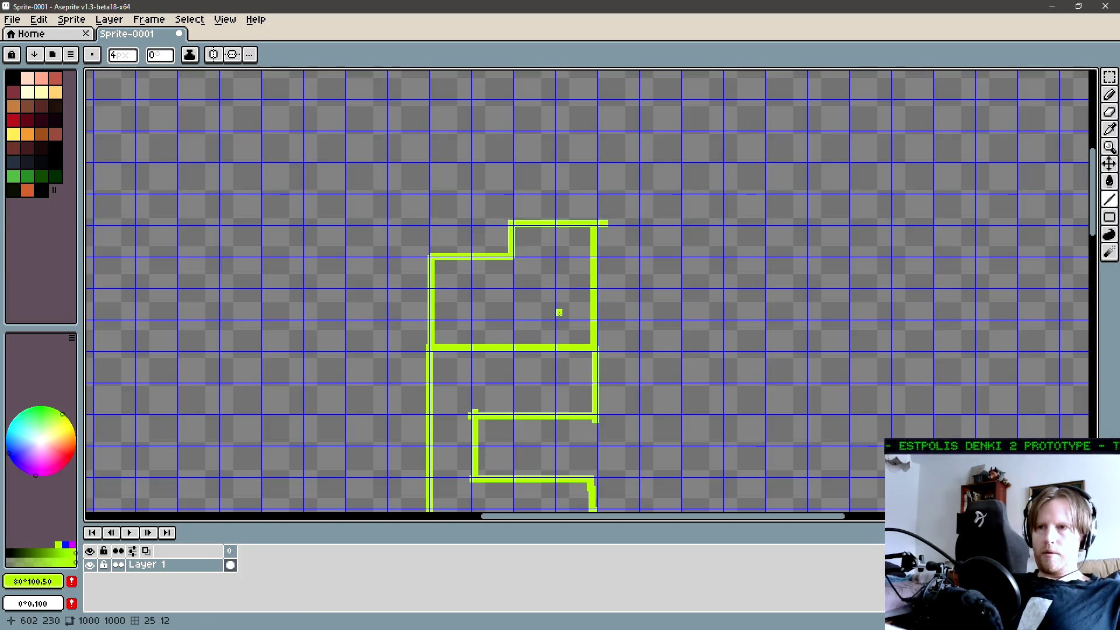
scroll(557, 312, "down", 2)
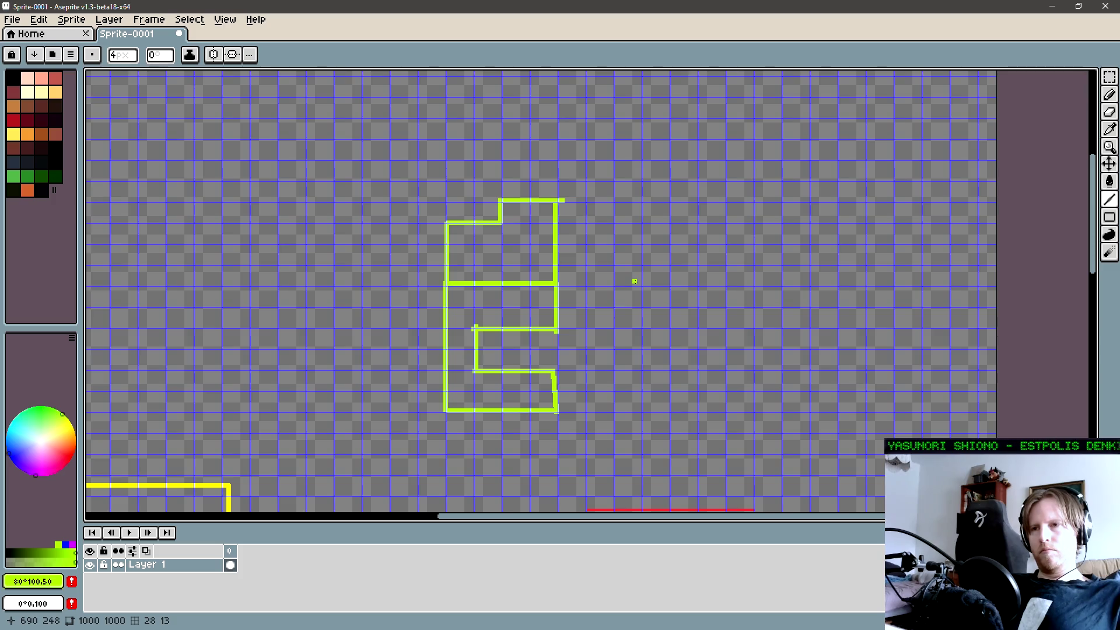
left_click_drag(597, 315, 667, 277)
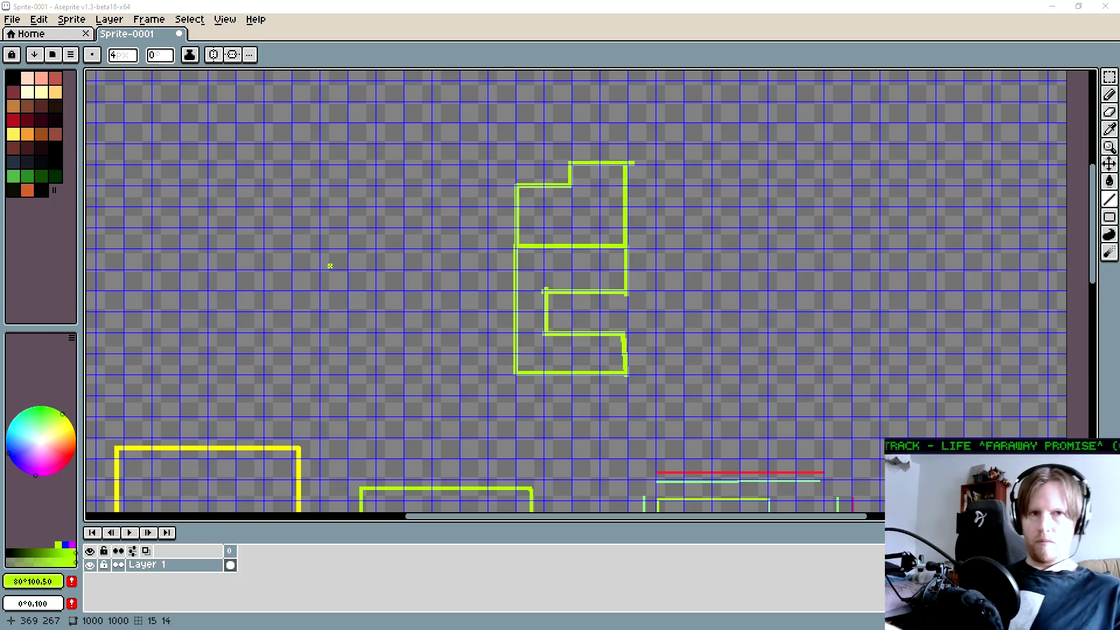
- Pan the canvas to bring its left edge into view
mouse_move(365, 225)
left_mouse_down()
mouse_move(482, 290)
mouse_move(467, 308)
mouse_move(560, 246)
mouse_move(441, 193)
left_mouse_up()
- Sample red from the drawing and switch to the Line tool
key("i")
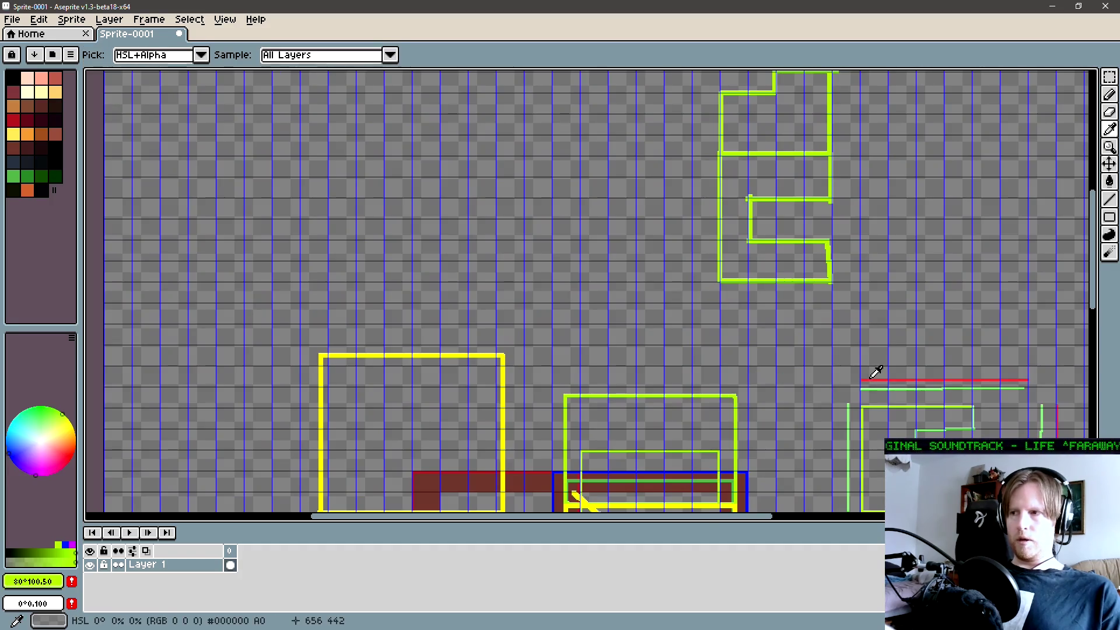
left_click(872, 379)
key("b")
scroll(418, 258, "up", 2)
key("l")
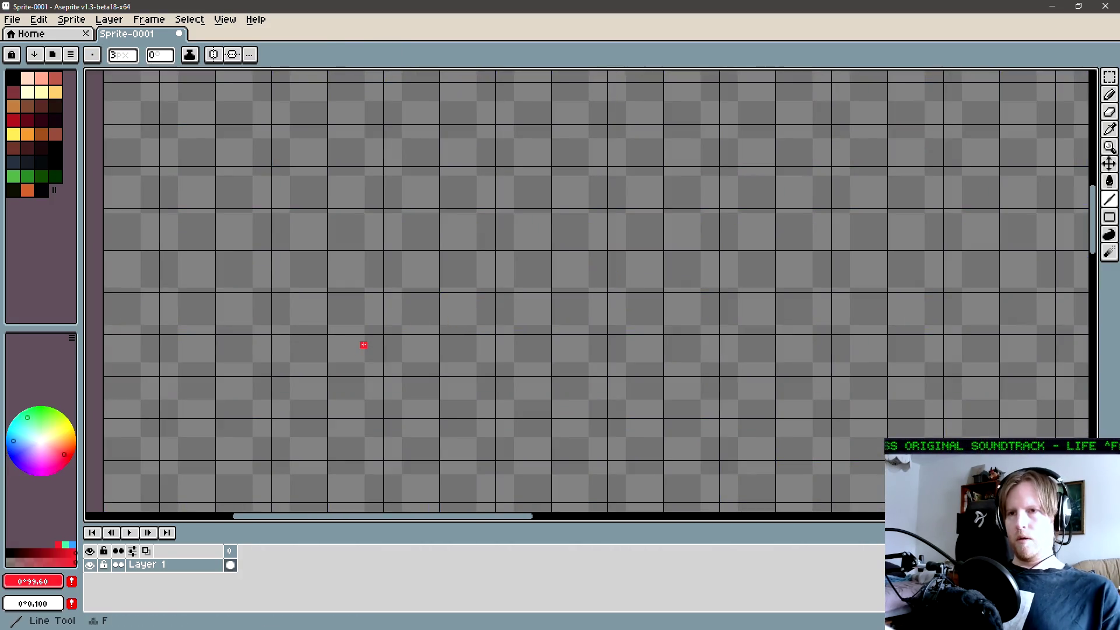
scroll(359, 345, "down", 3)
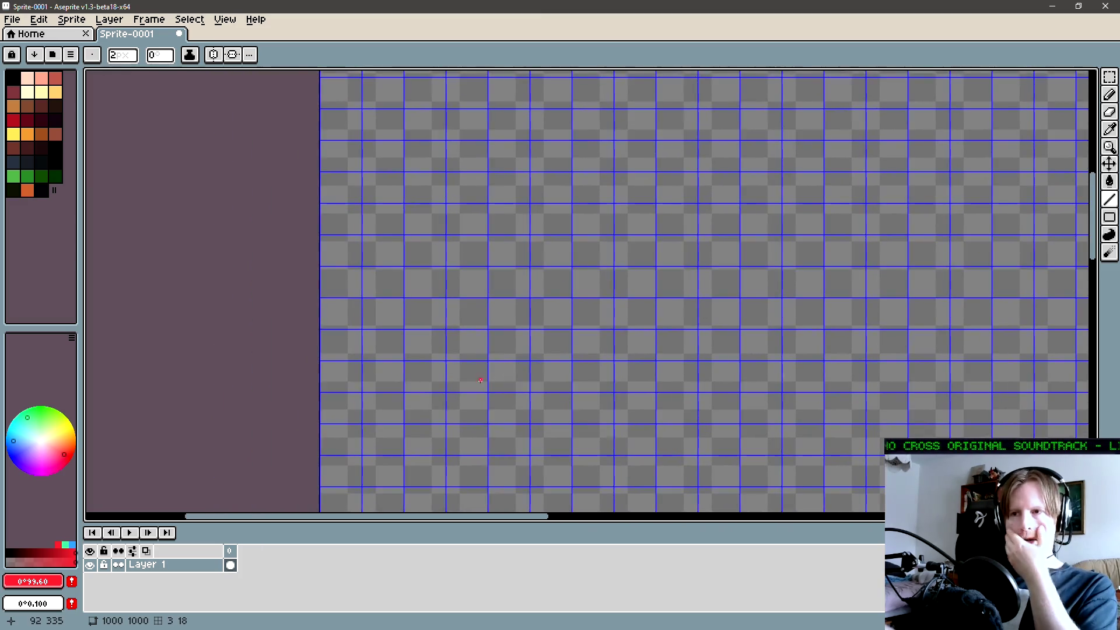
scroll(544, 392, "right", 2)
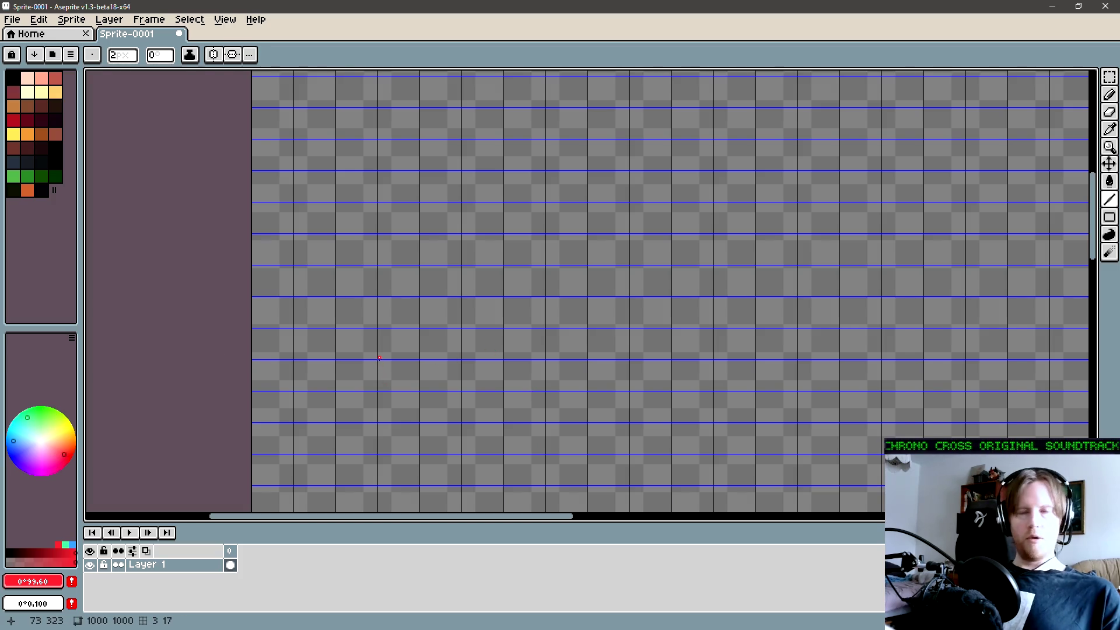
- Place red corner dots for a rectangle on an empty area, then choose yellow
left_click_drag(379, 389, 385, 393)
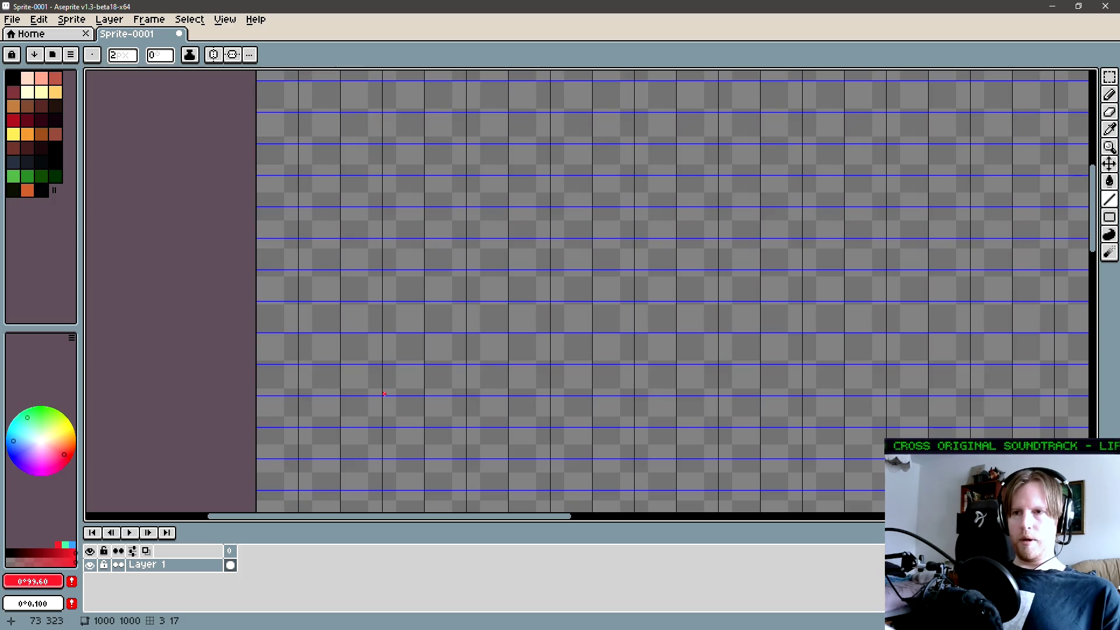
key("l")
left_click(591, 395)
left_click(590, 272)
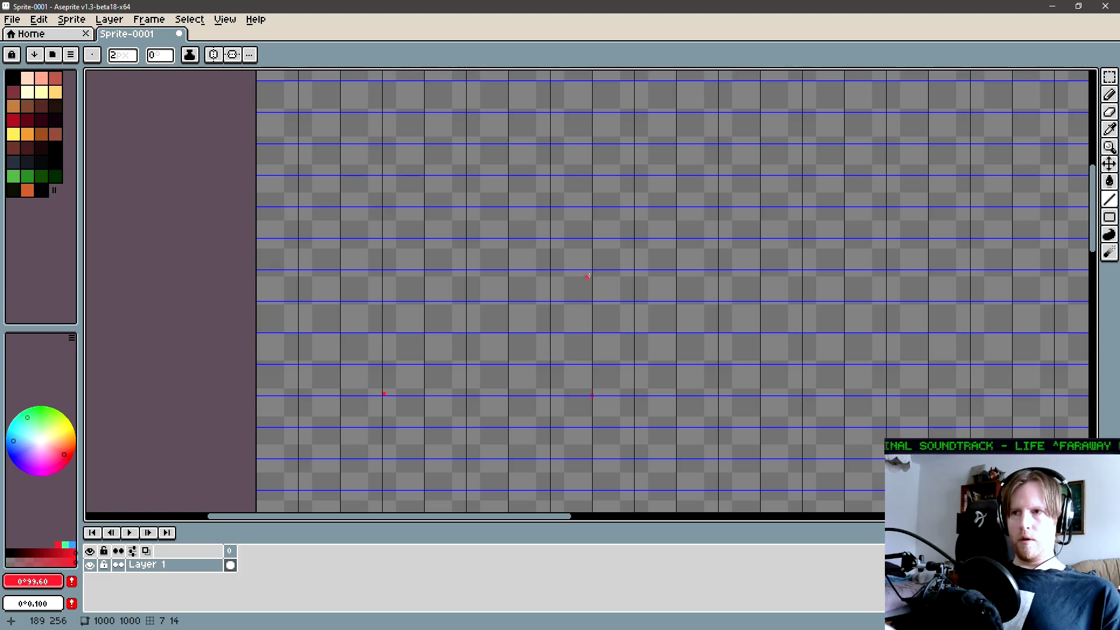
left_click(386, 272)
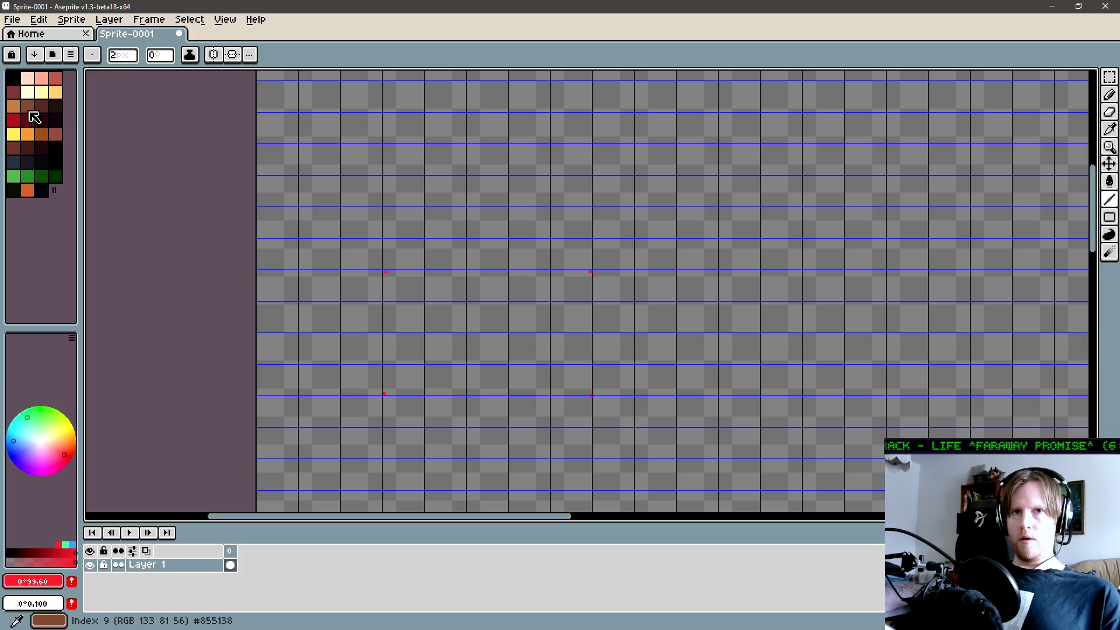
left_click(13, 134)
- Draw the yellow bottom edge linking the red corner dots of the rectangle
mouse_move(386, 394)
left_mouse_down()
mouse_move(587, 395)
mouse_move(597, 275)
mouse_move(386, 272)
mouse_move(386, 391)
left_mouse_up()
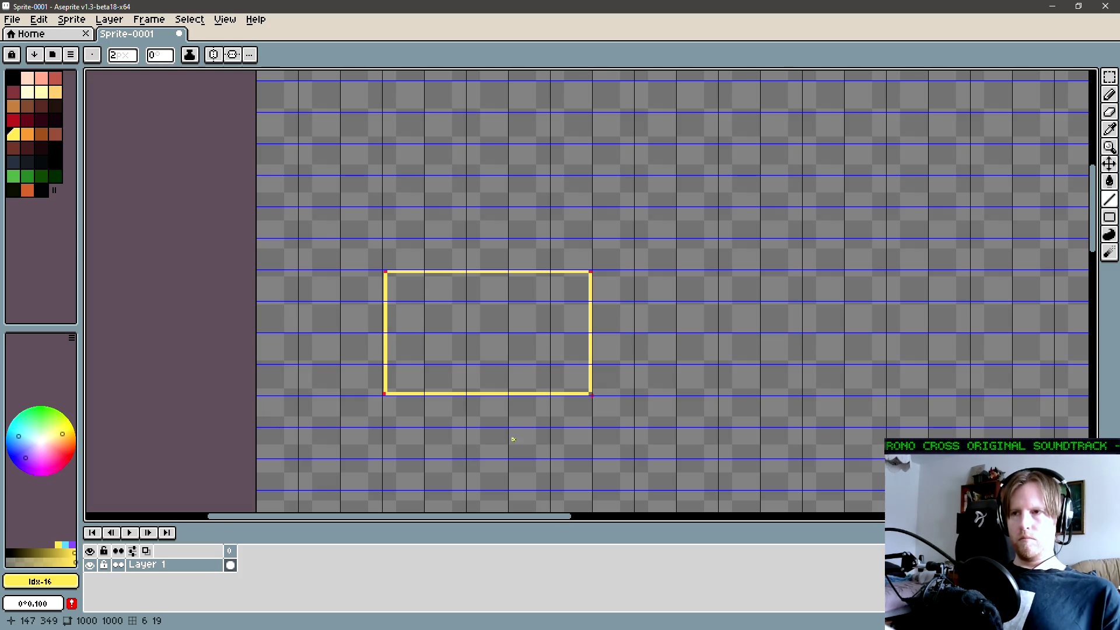
scroll(465, 460, "right", 2)
scroll(465, 460, "up", 1)
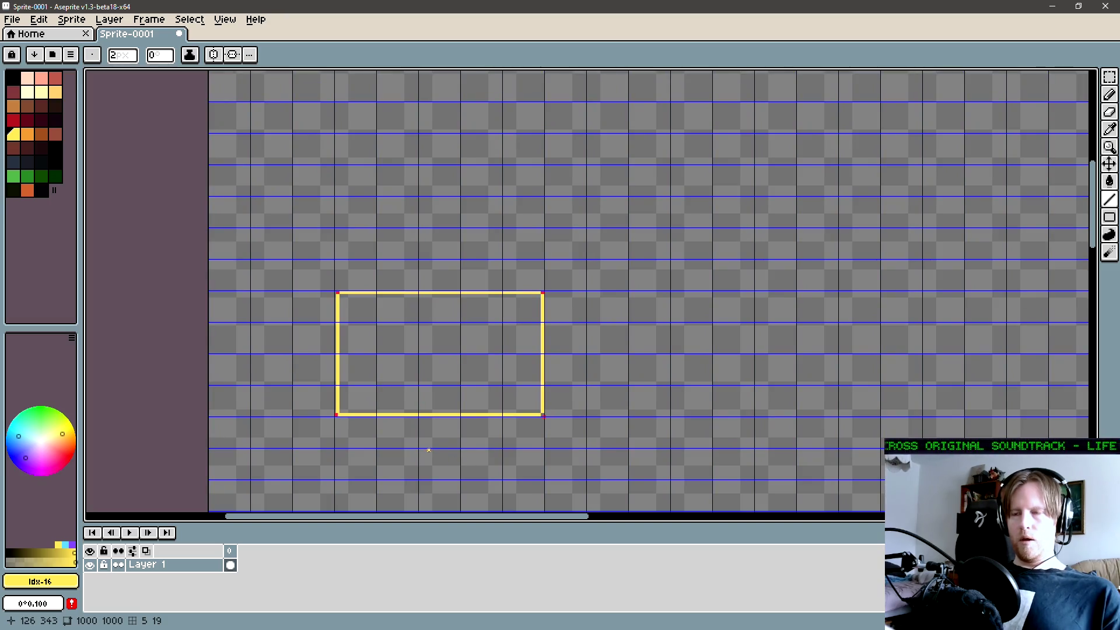
- On a new Layer 2, place two red markers on the rectangle's right edge
left_click(542, 293, "alt")
key("shift+n")
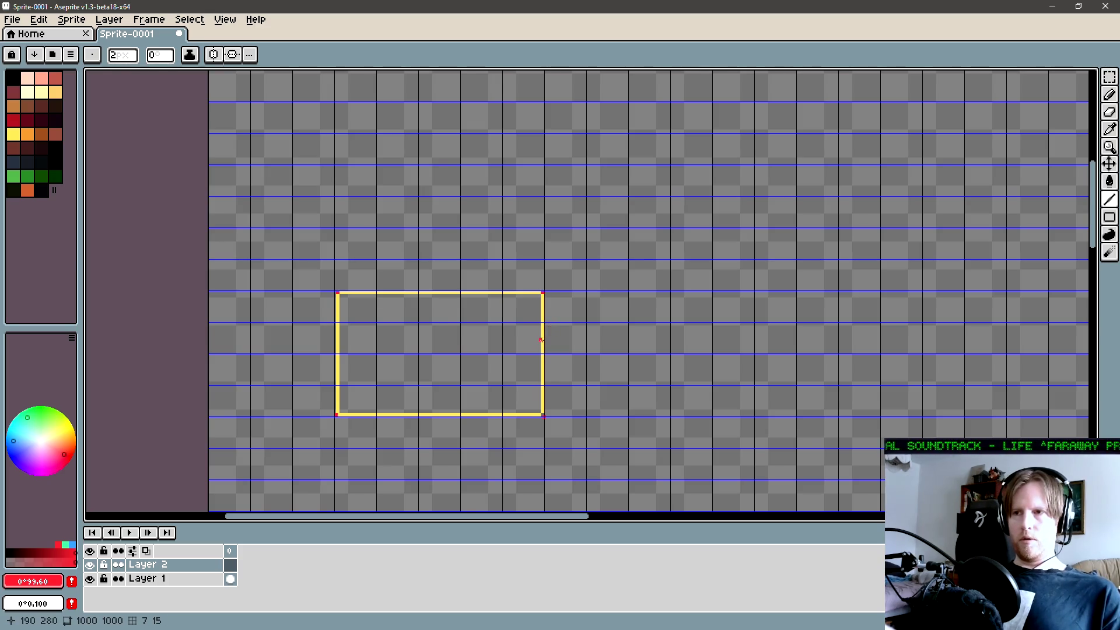
key("l")
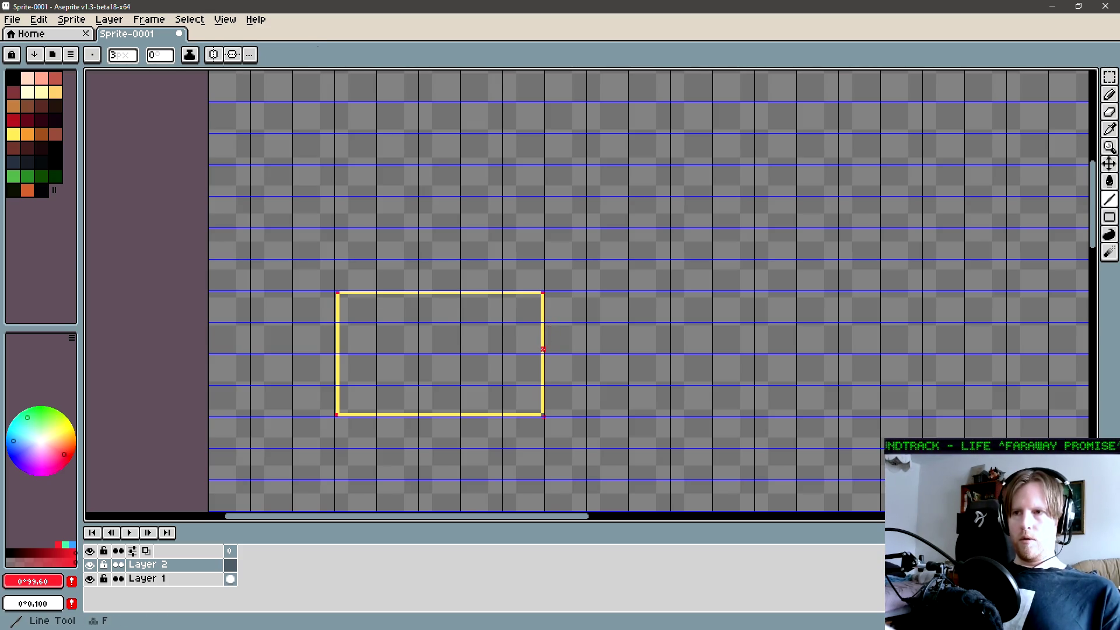
key("minus")
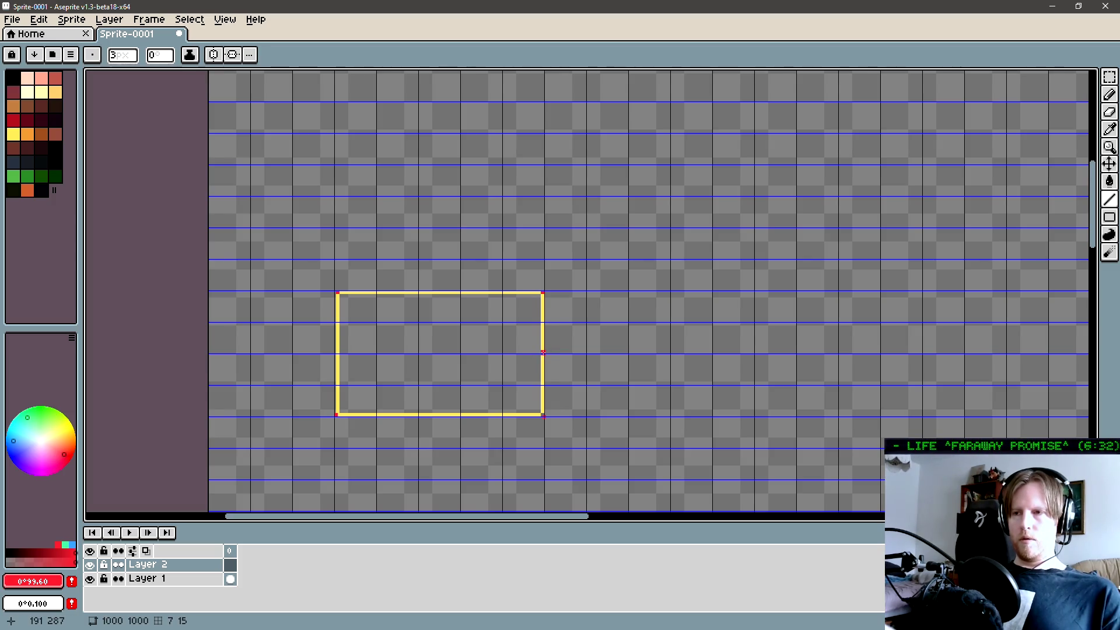
left_click(542, 352)
left_click(543, 323)
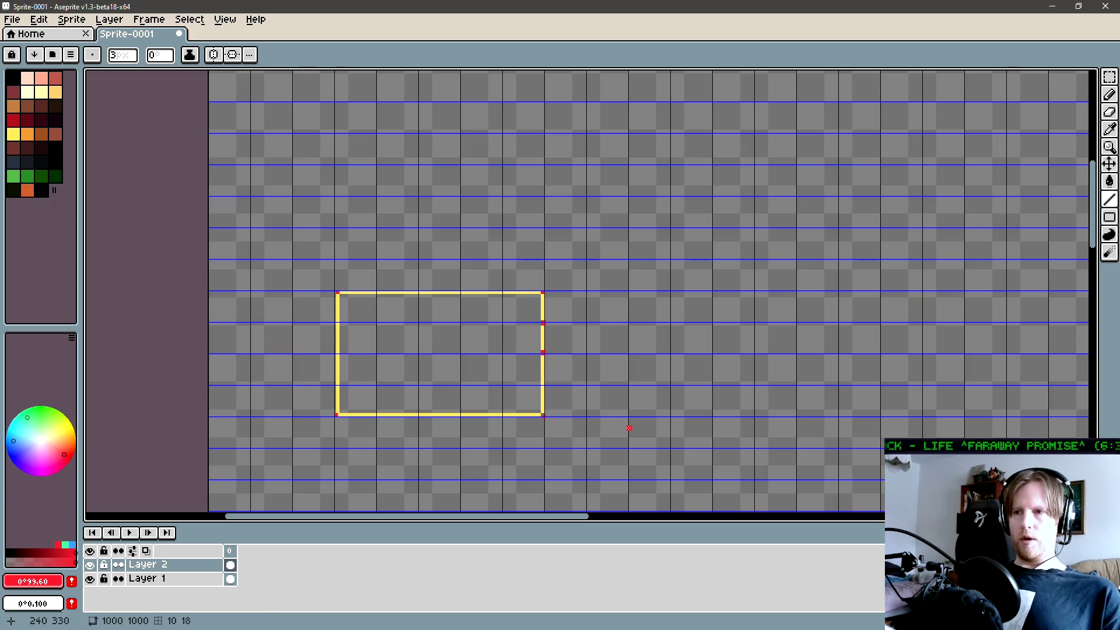
- Add two pink pixels just right of the rectangle beside the markers, then add Layer 3
scroll(505, 364, "up", 1)
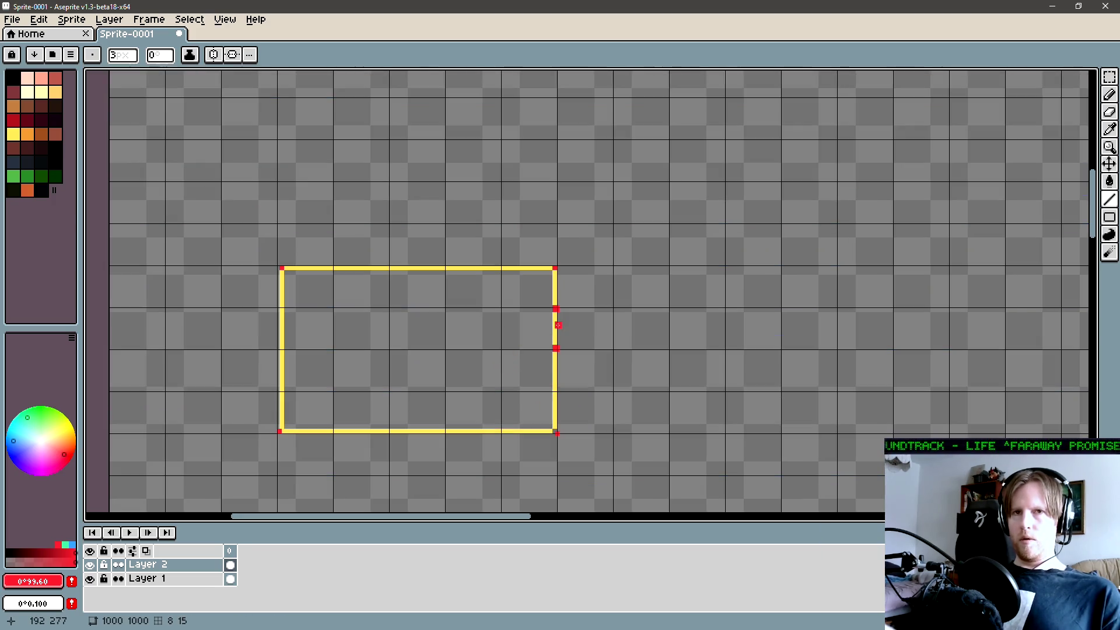
left_click(62, 465)
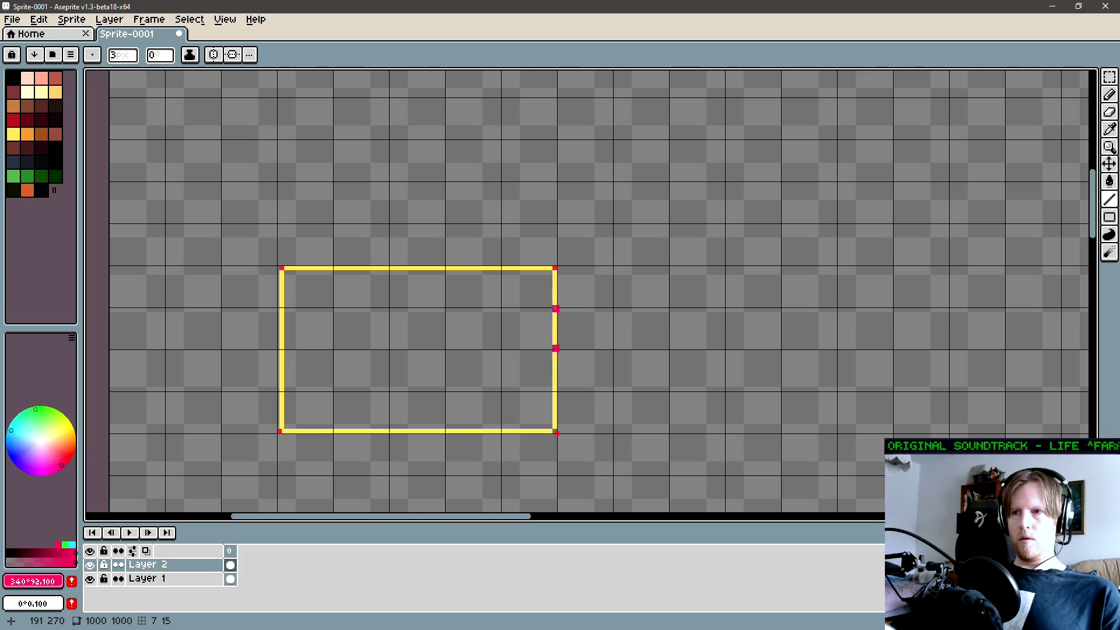
left_click_drag(484, 402, 498, 415)
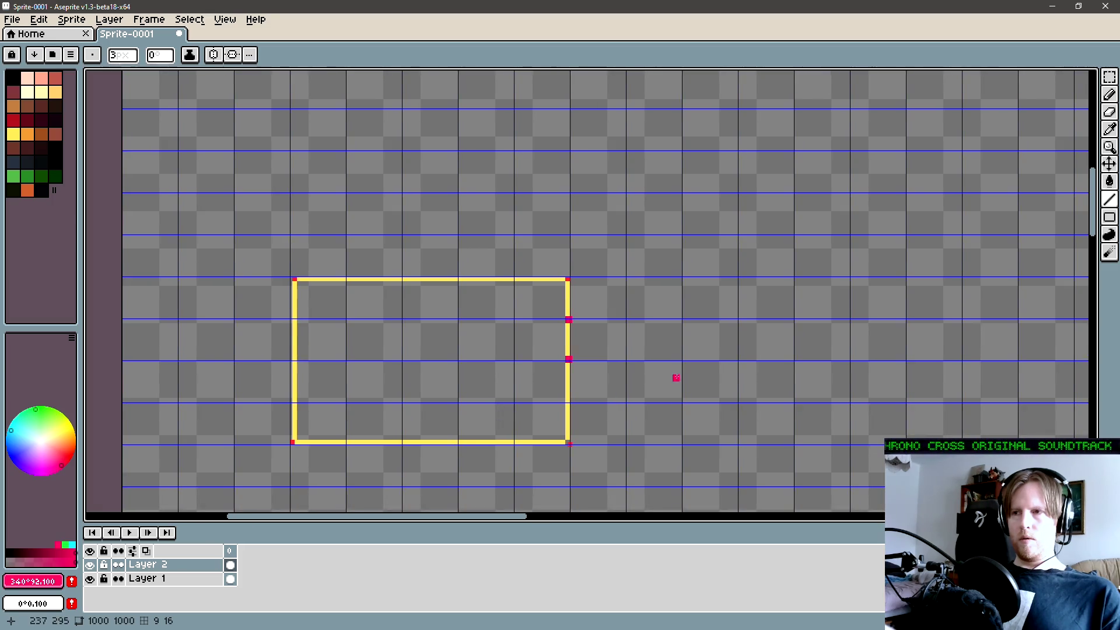
left_click(626, 358)
left_click(627, 322)
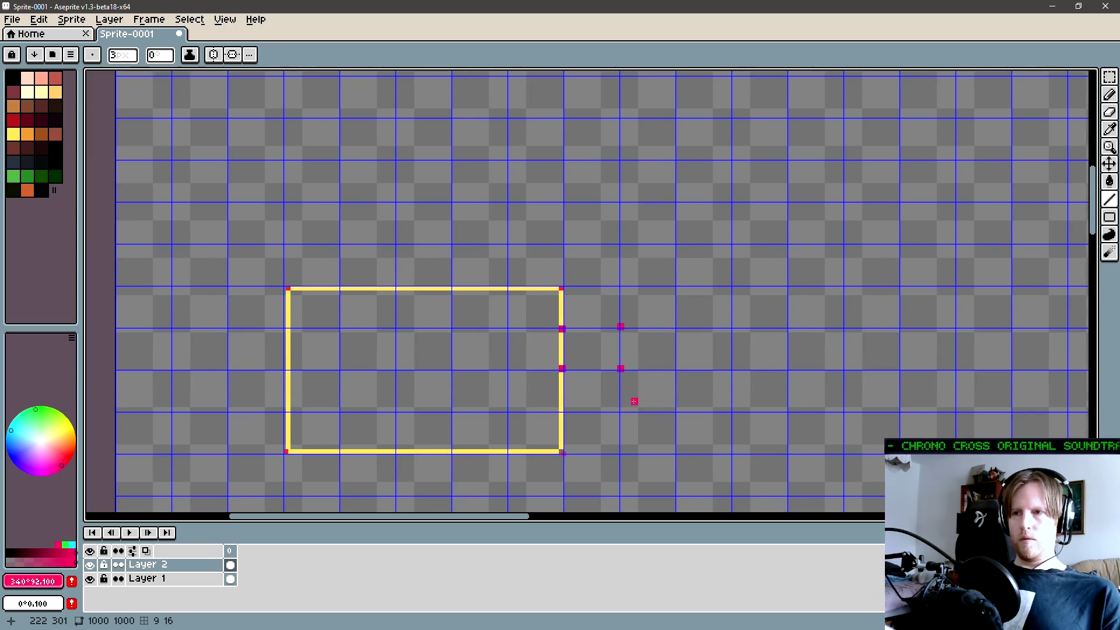
key("shift+n")
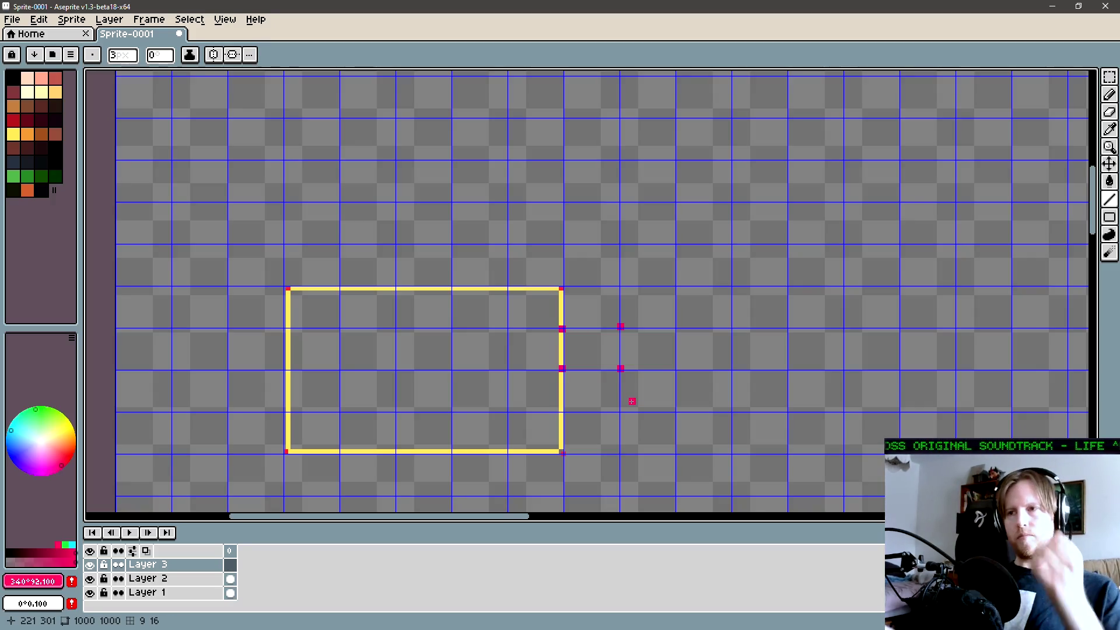
- Recolour the four right-side marker pixels and all four rectangle corners green
left_click(44, 407)
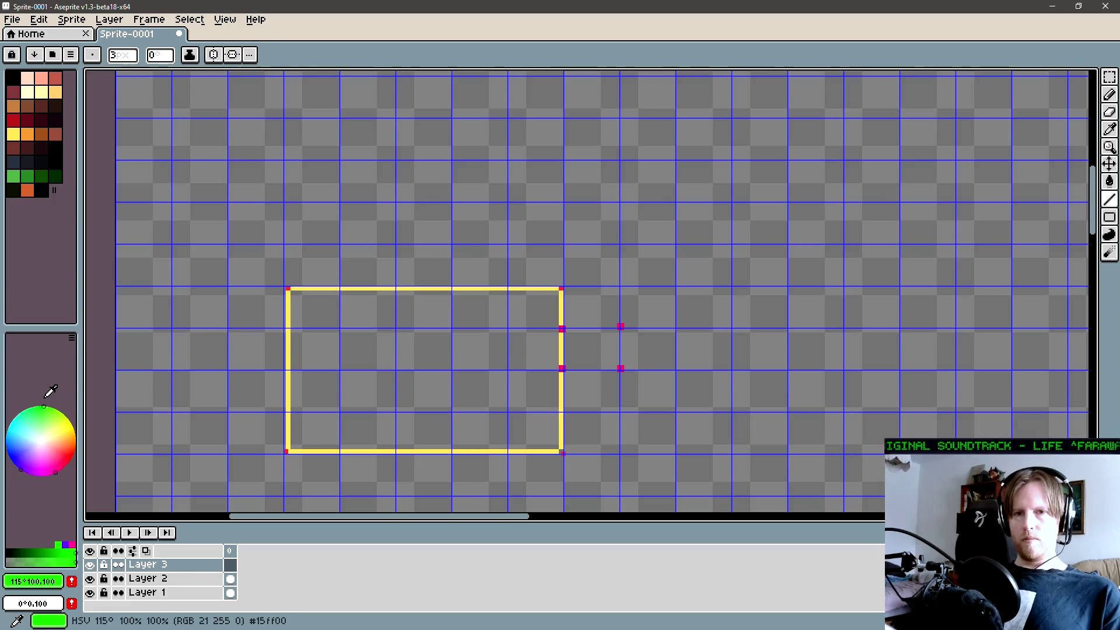
key("l")
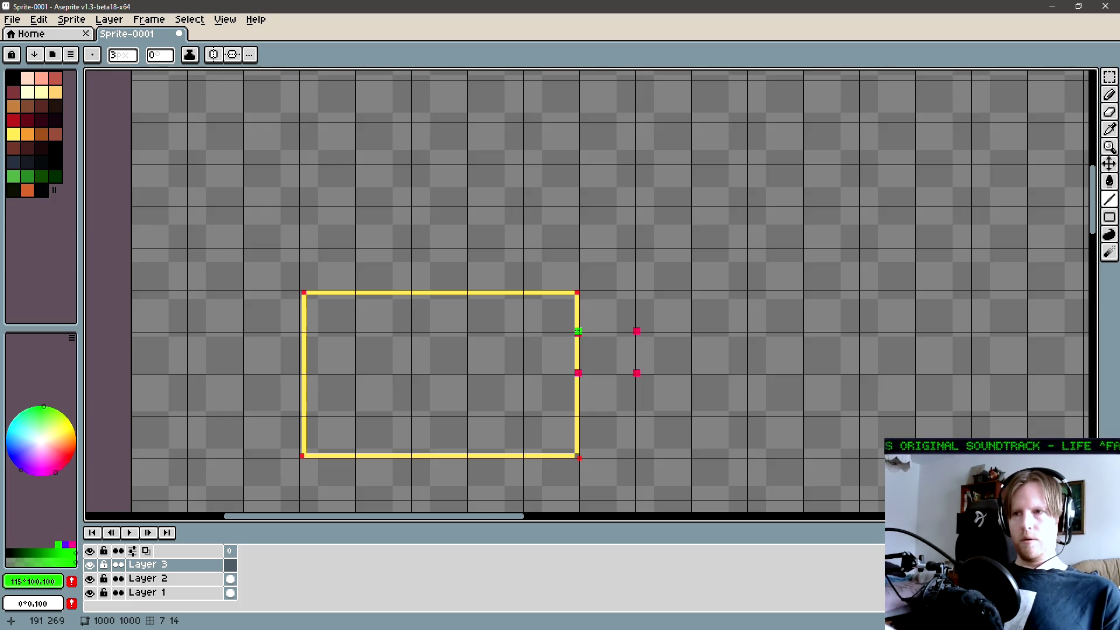
left_click(578, 331)
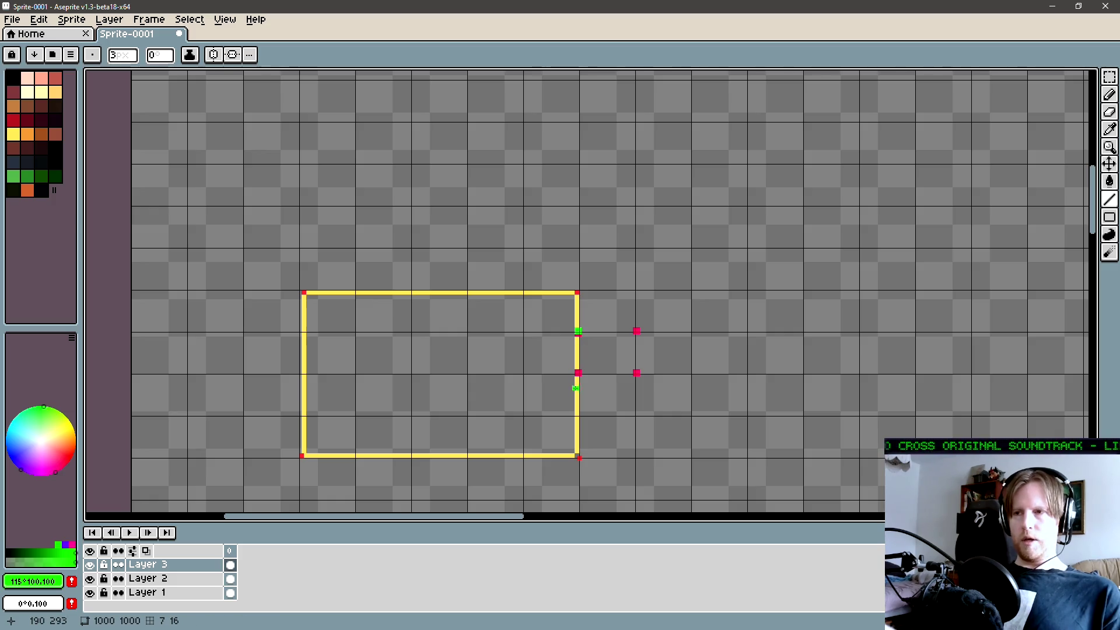
left_click(578, 370)
left_click(636, 371)
left_click(636, 329)
left_click(576, 291)
left_click(303, 291)
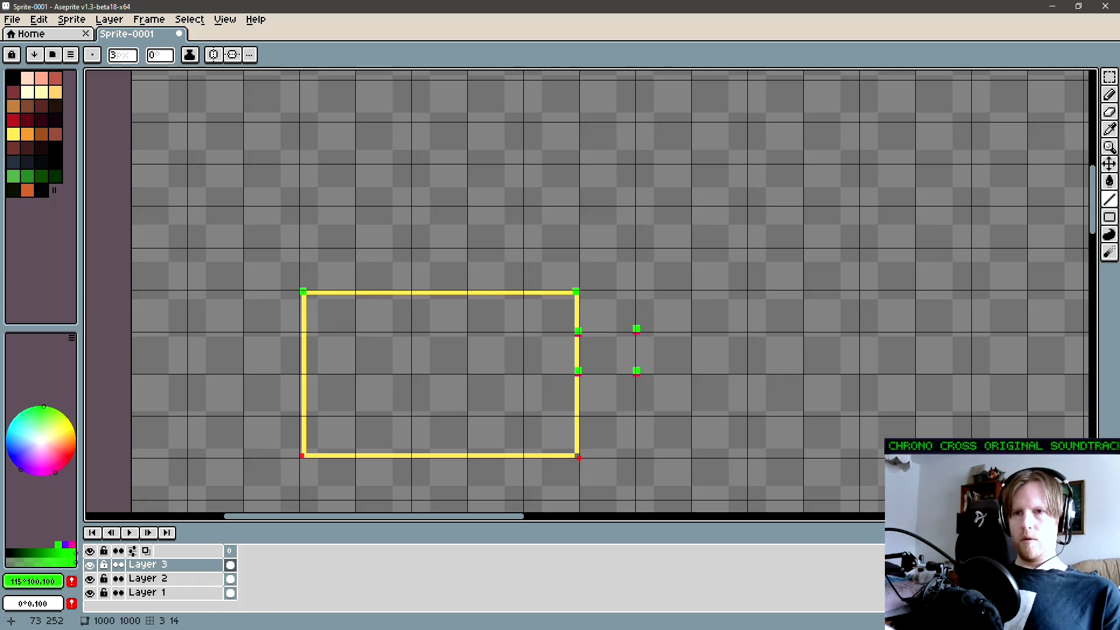
left_click(303, 452)
left_click(576, 452)
- Marquee-select the area around the yellow rectangle
left_click_drag(432, 441, 430, 414)
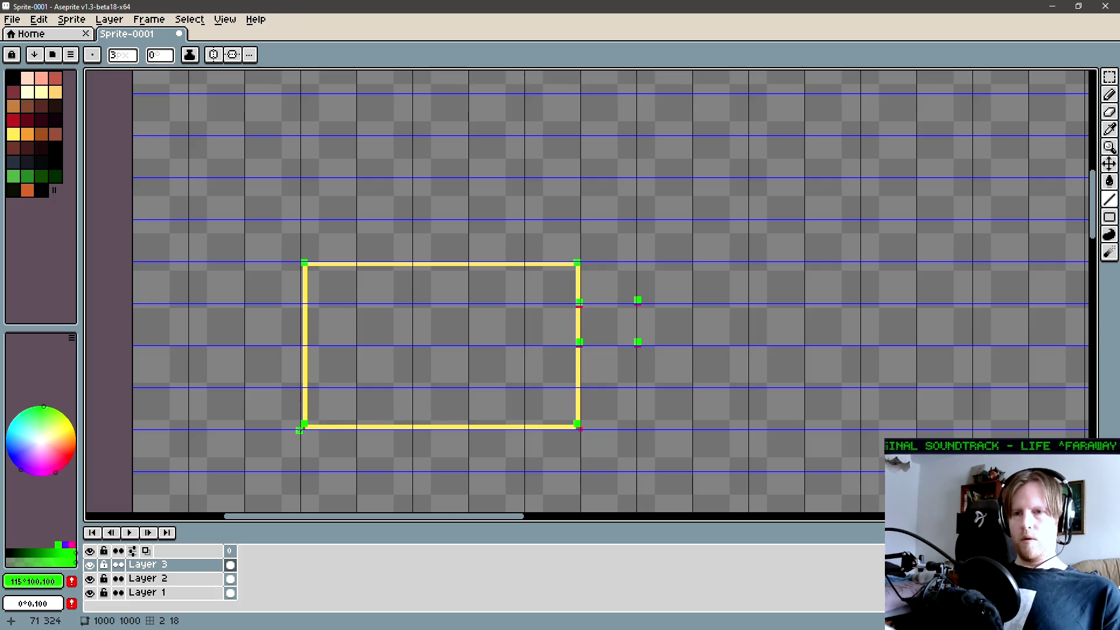
key("m")
mouse_move(279, 446)
left_mouse_down()
mouse_move(713, 208)
mouse_move(676, 221)
left_mouse_up()
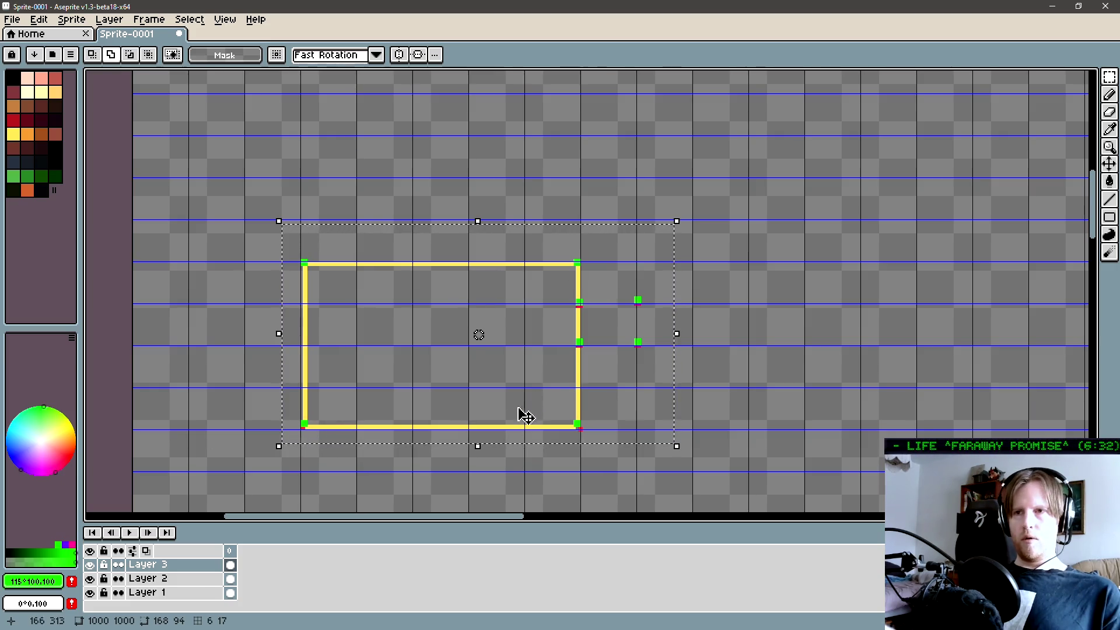
- Deselect with Ctrl+D and zoom in close on the rectangle's right-edge green markers
key("ctrl+d")
key("f")
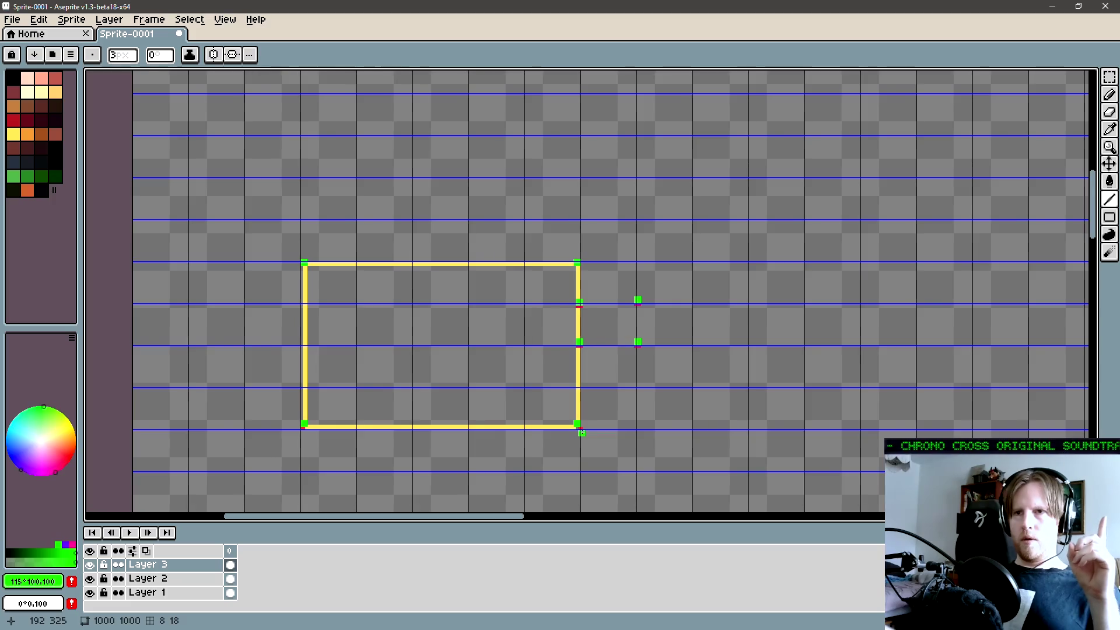
scroll(581, 432, "up", 2)
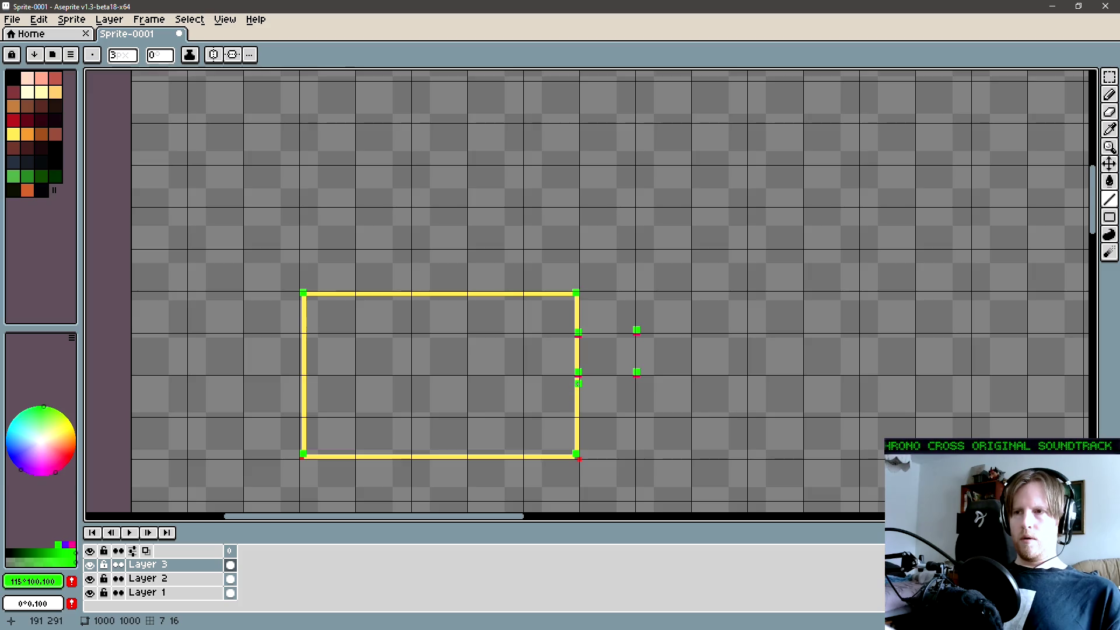
key("m")
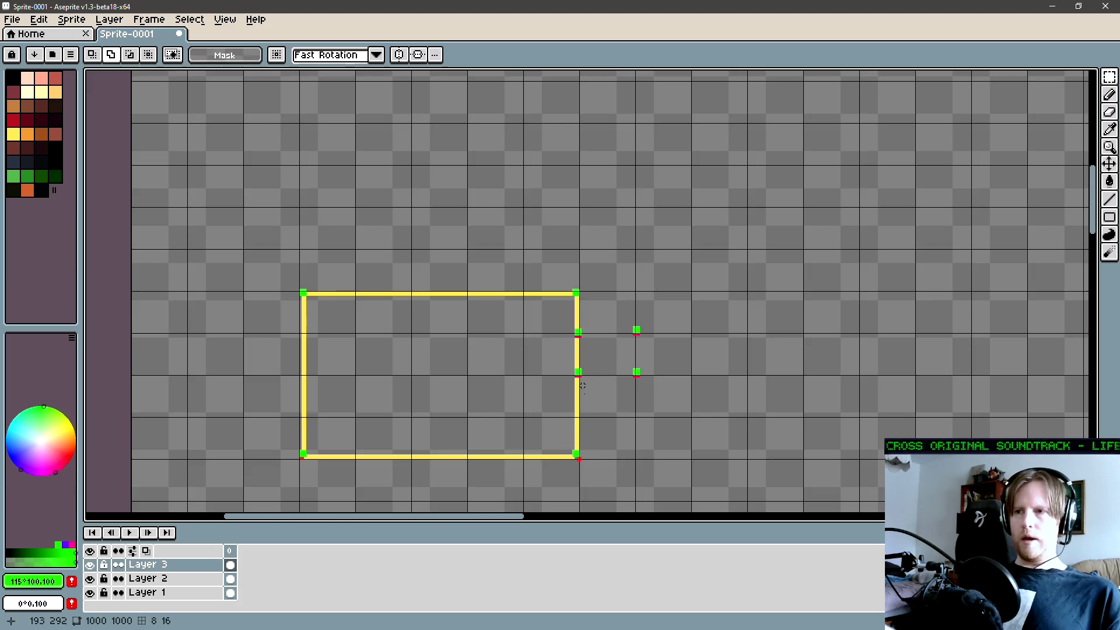
scroll(576, 367, "up", 1)
scroll(596, 398, "up", 1)
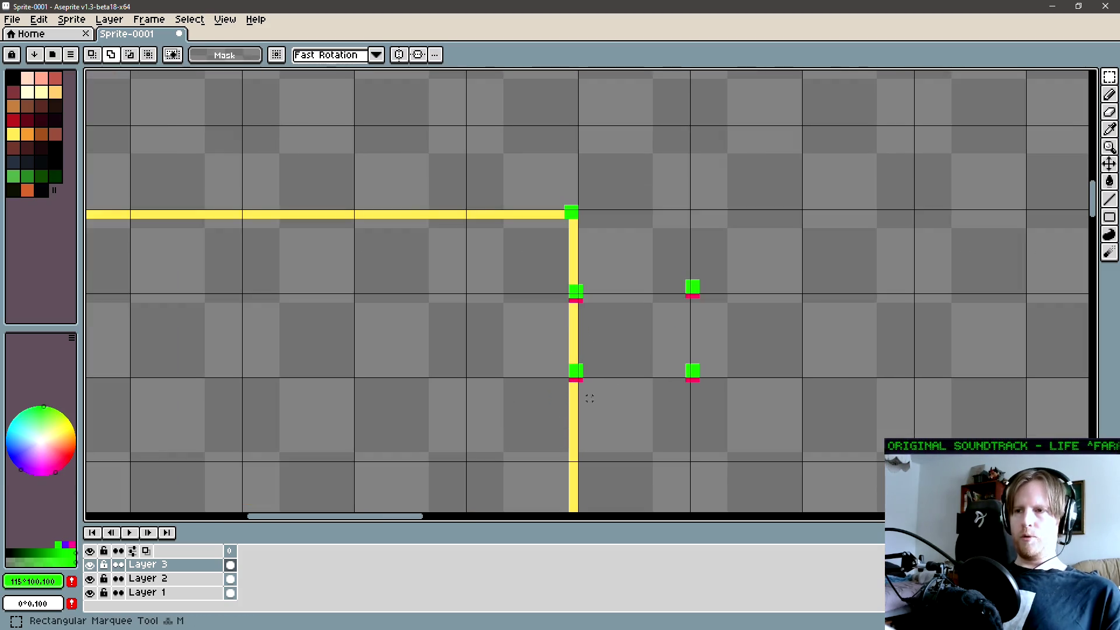
- Select around the lower green marker, set a 1px brush and sample pink
left_click_drag(595, 395, 546, 351)
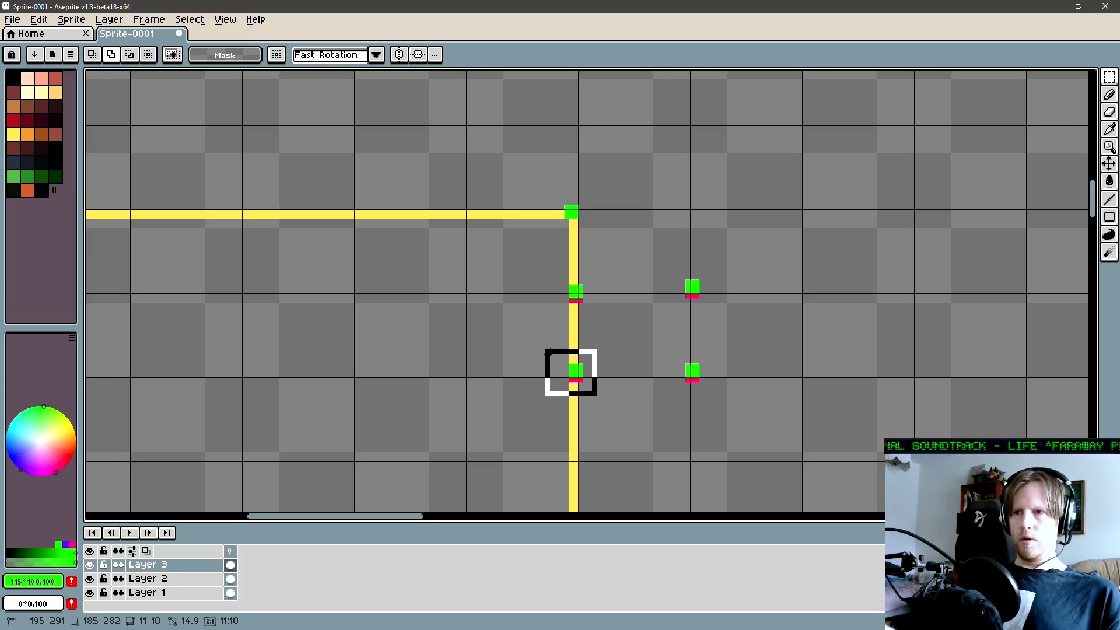
scroll(659, 384, "up", 2)
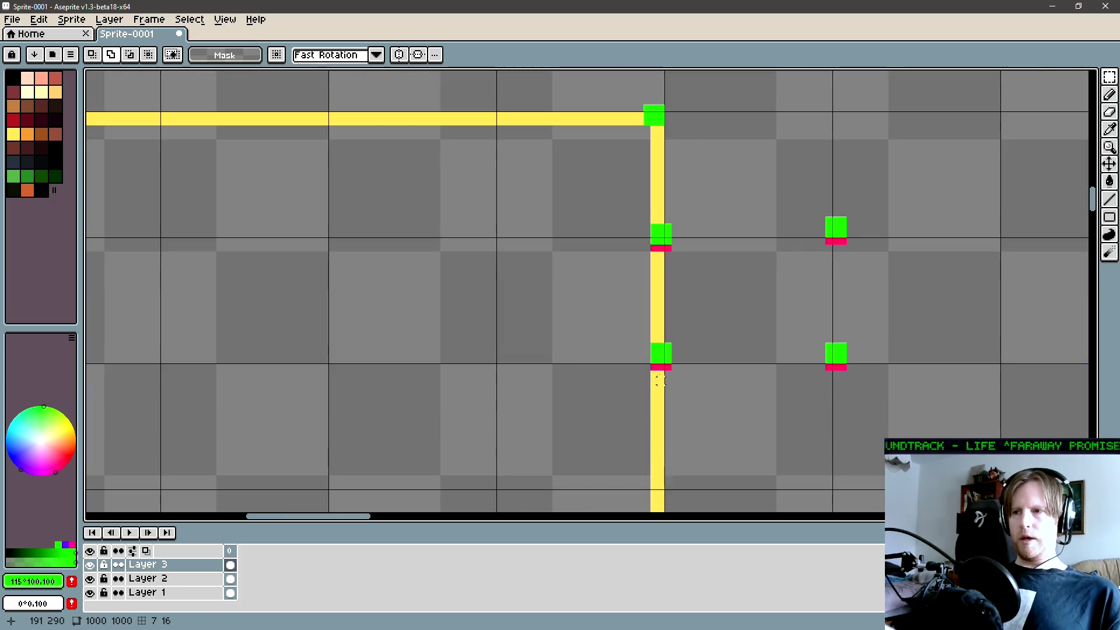
key("b")
key("minus")
key("minus")
key("minus")
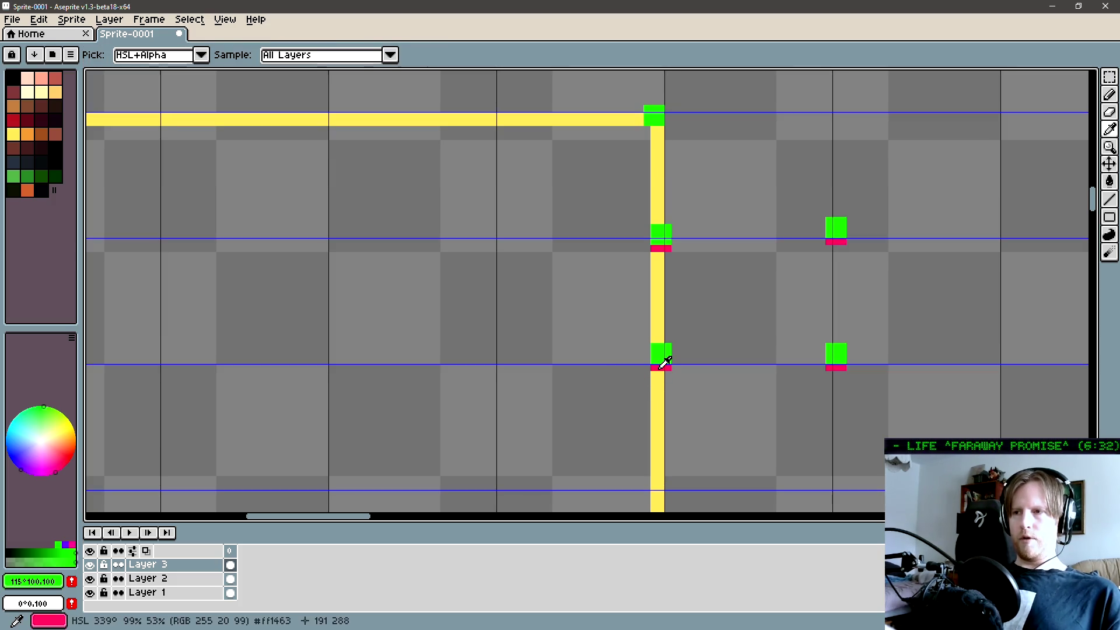
left_click(658, 368, "alt")
mouse_move(658, 368)
left_mouse_down()
mouse_move(629, 365)
mouse_move(596, 317)
left_mouse_up()
scroll(629, 364, "down", 1)
- On Layer 1, paint a pink dot beside the upper right-edge green marker
key("Down")
key("Down")
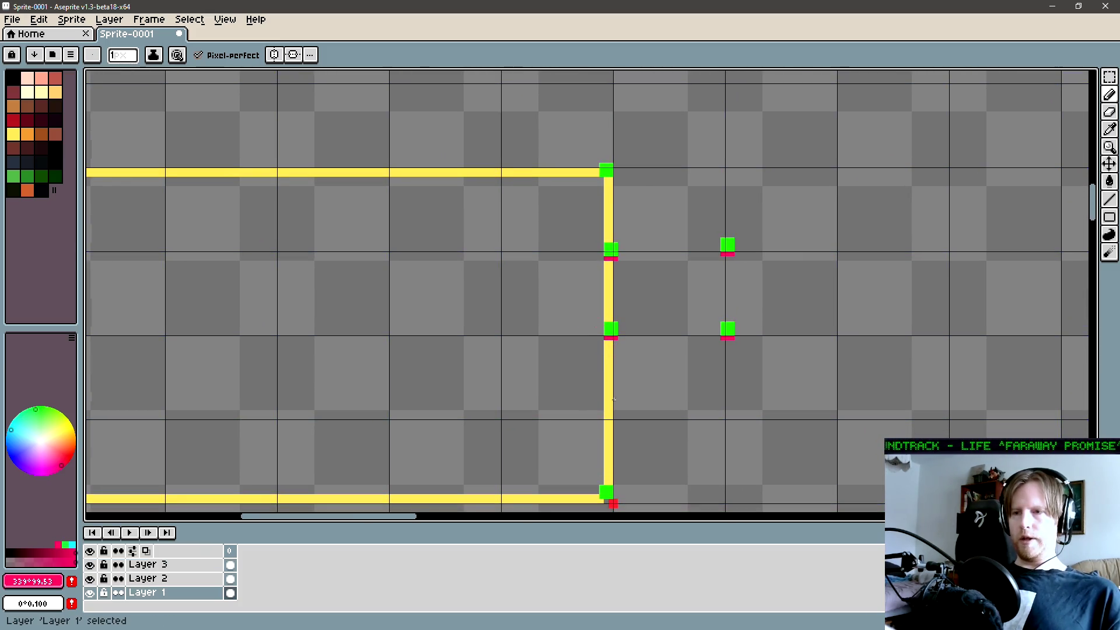
key("plus")
key("plus")
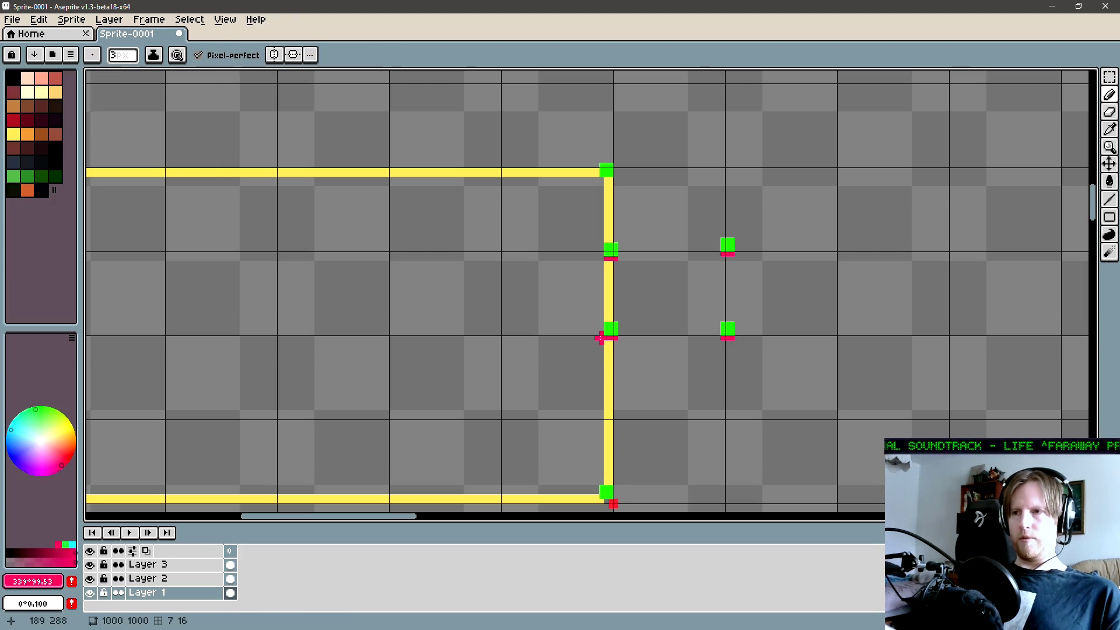
left_click(595, 258)
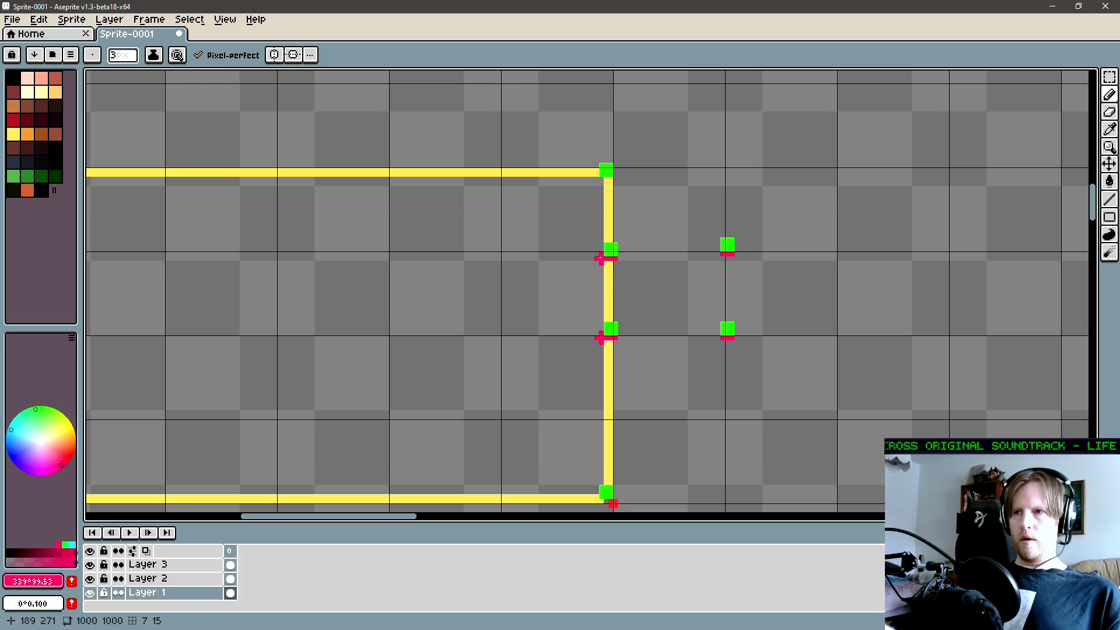
scroll(586, 268, "left", 3)
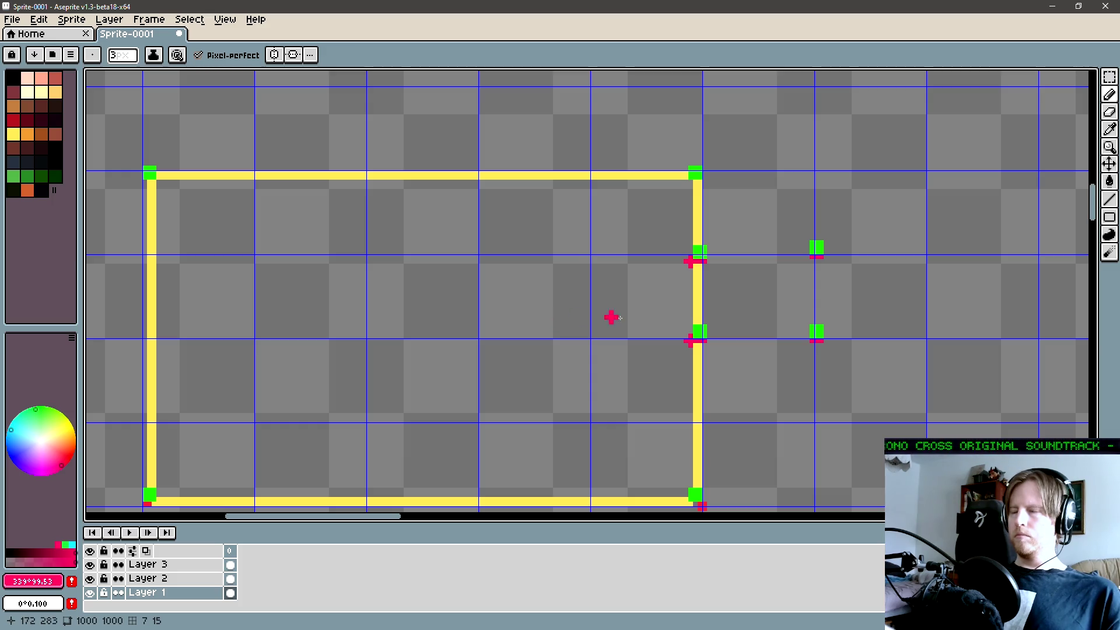
left_click_drag(634, 318, 605, 330)
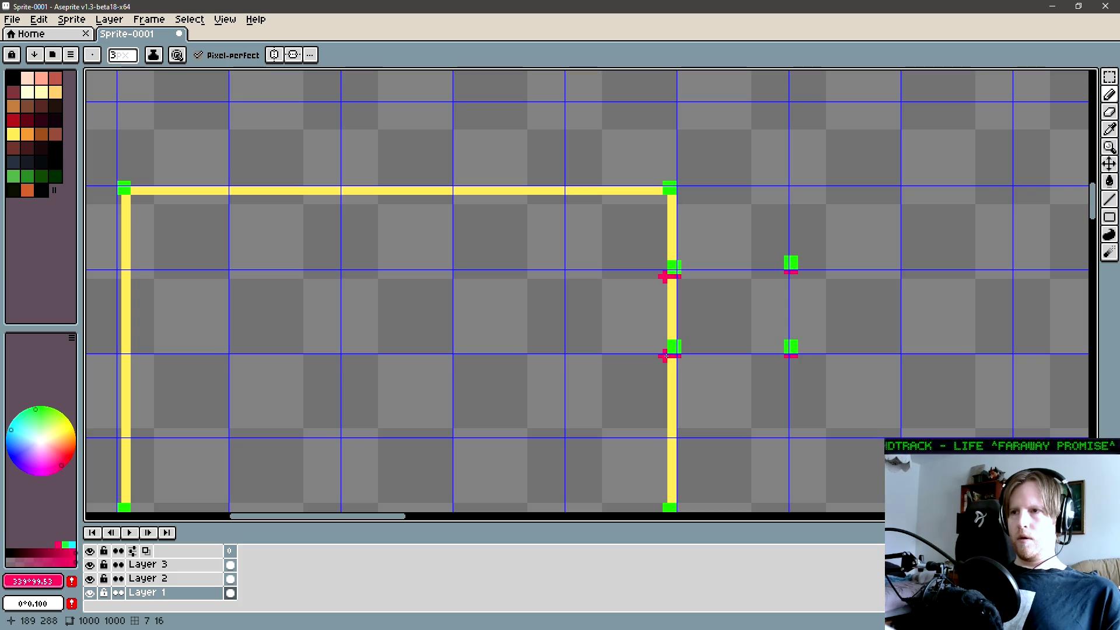
mouse_move(665, 356)
left_mouse_down()
mouse_move(587, 350)
mouse_move(633, 354)
left_mouse_up()
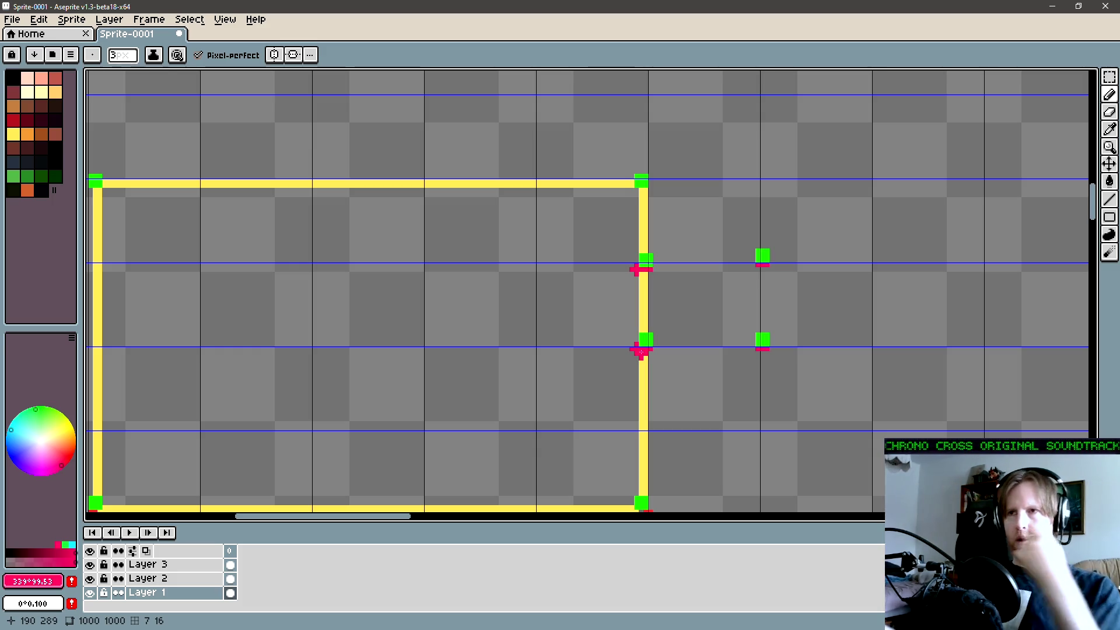
left_click_drag(528, 310, 609, 320)
left_click_drag(685, 311, 660, 307)
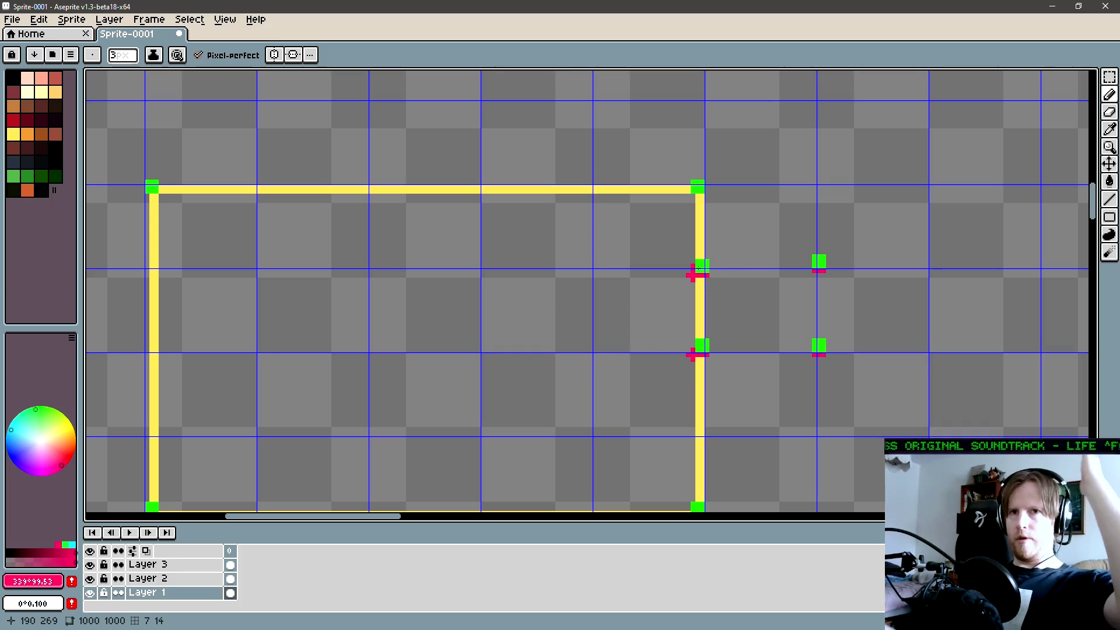
mouse_move(718, 367)
left_mouse_down()
mouse_move(742, 334)
mouse_move(732, 355)
left_mouse_up()
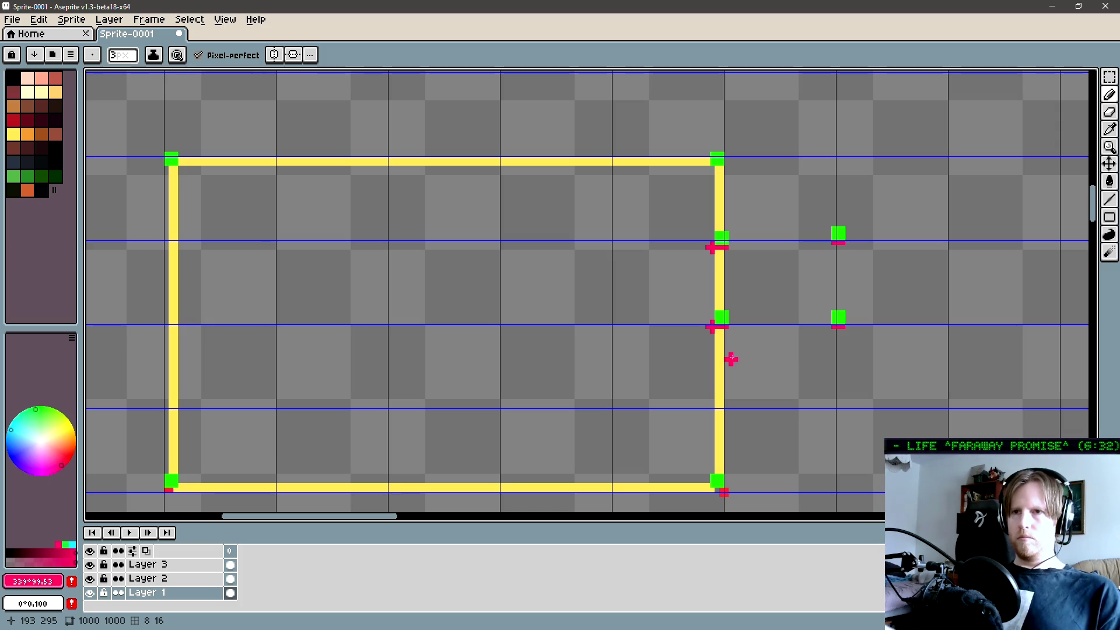
scroll(731, 360, "down", 4)
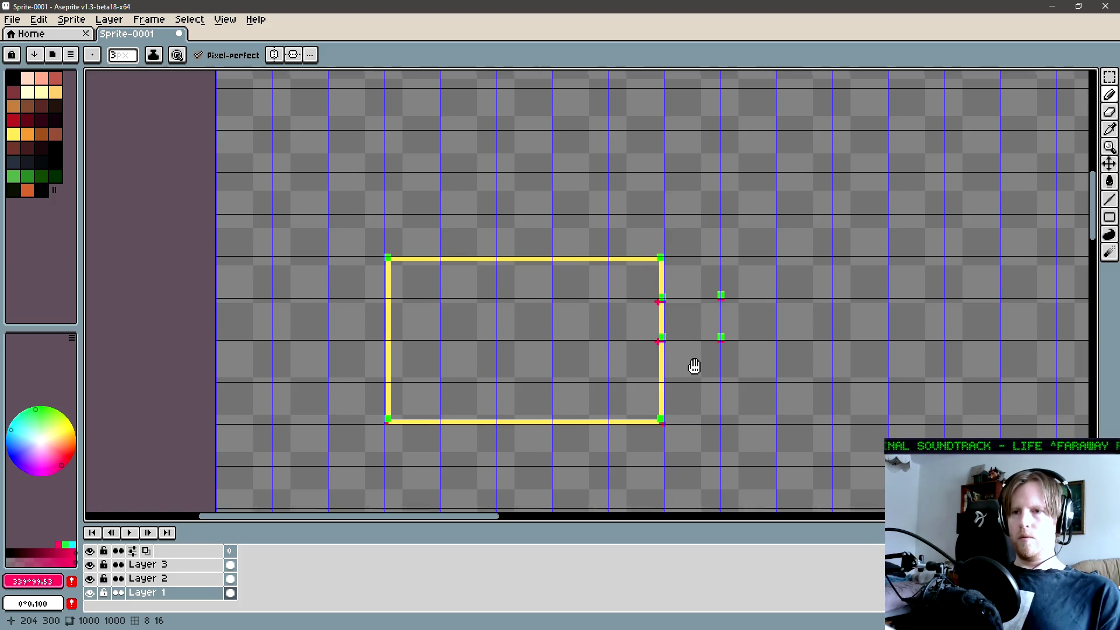
left_click_drag(694, 367, 698, 352)
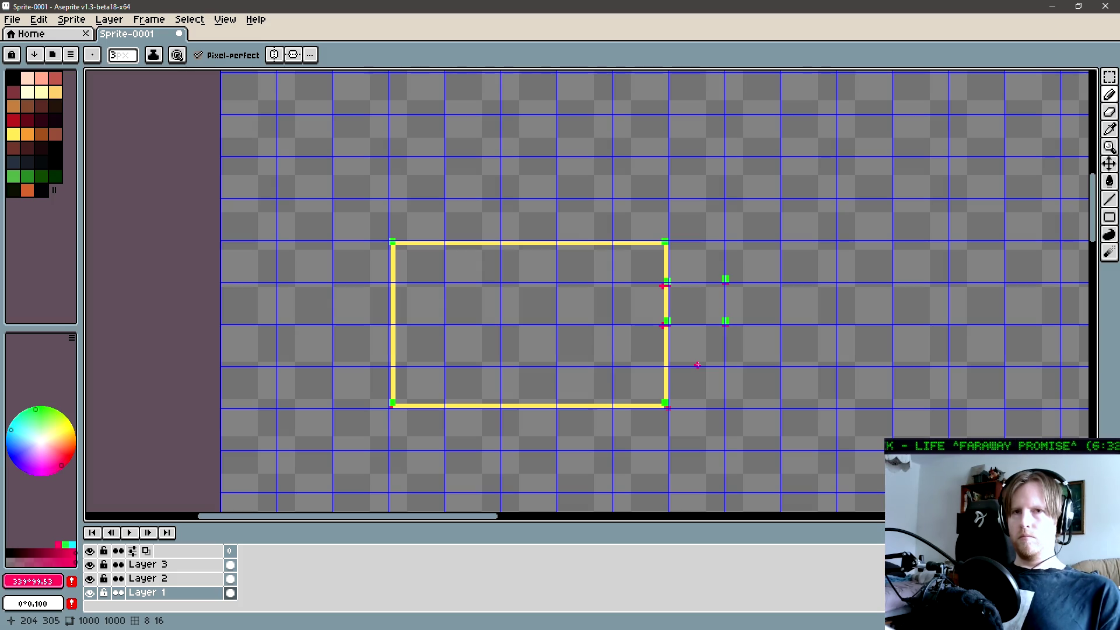
left_click_drag(697, 364, 712, 340)
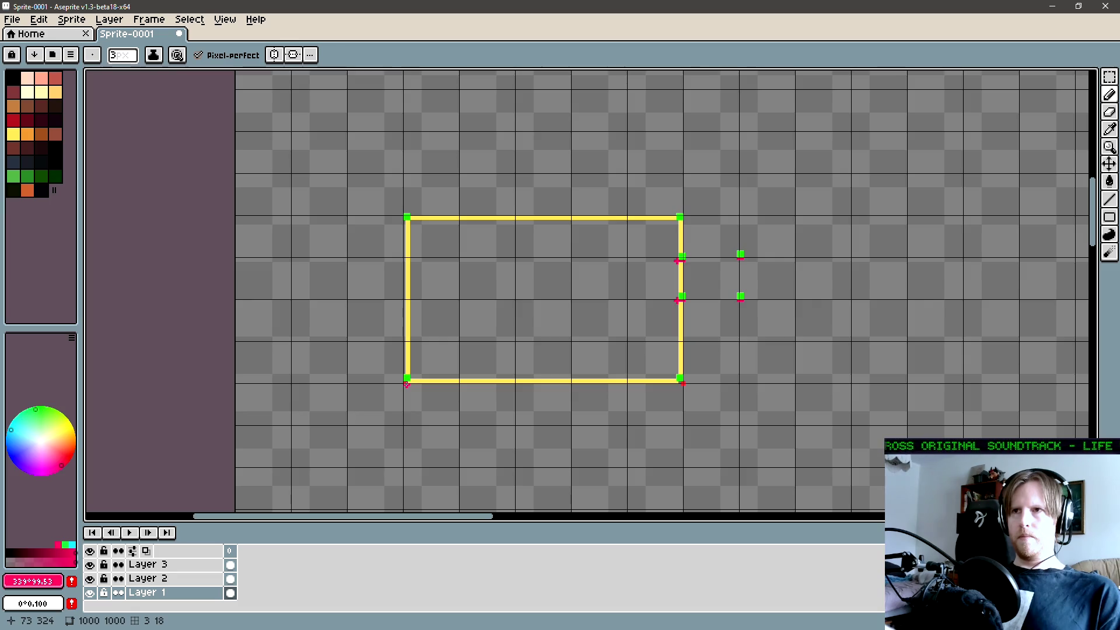
left_click_drag(407, 383, 349, 376)
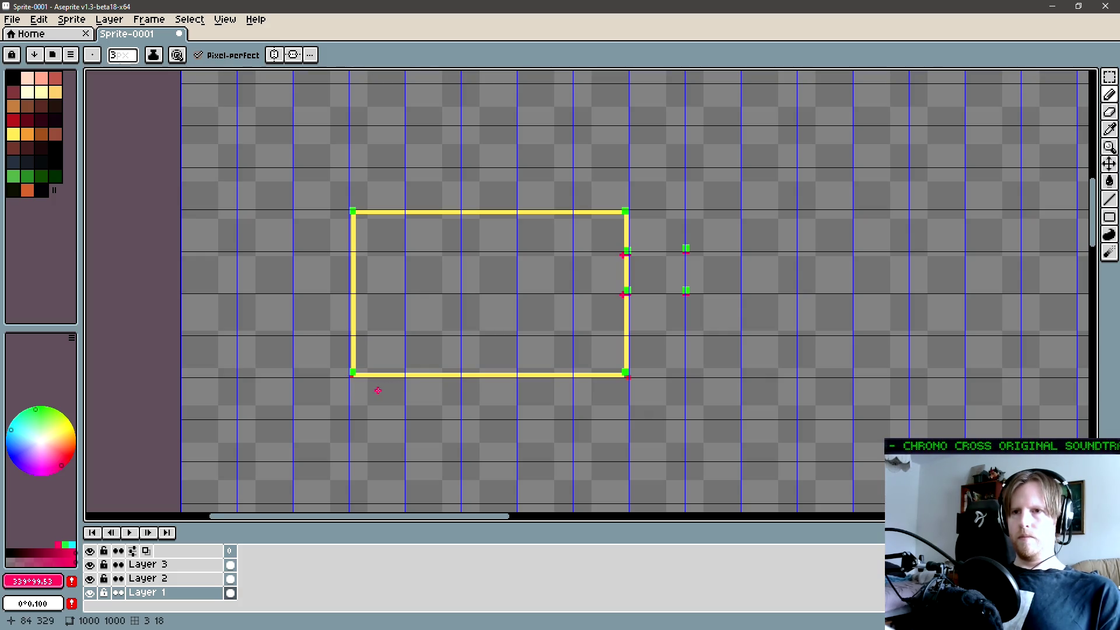
left_click_drag(365, 384, 344, 385)
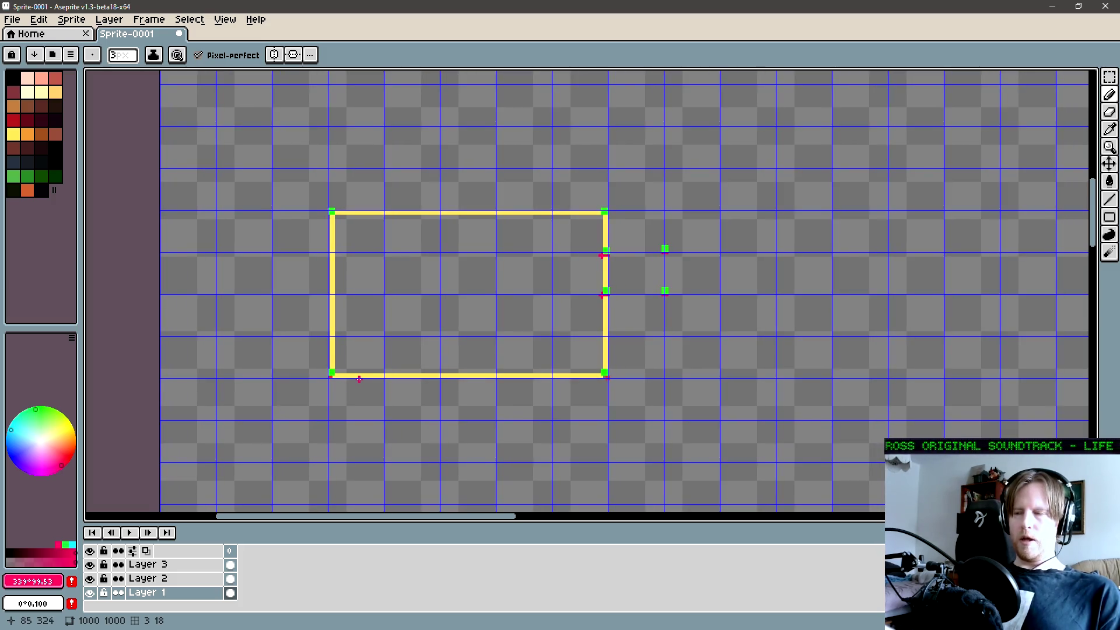
left_click_drag(359, 379, 346, 378)
key("f")
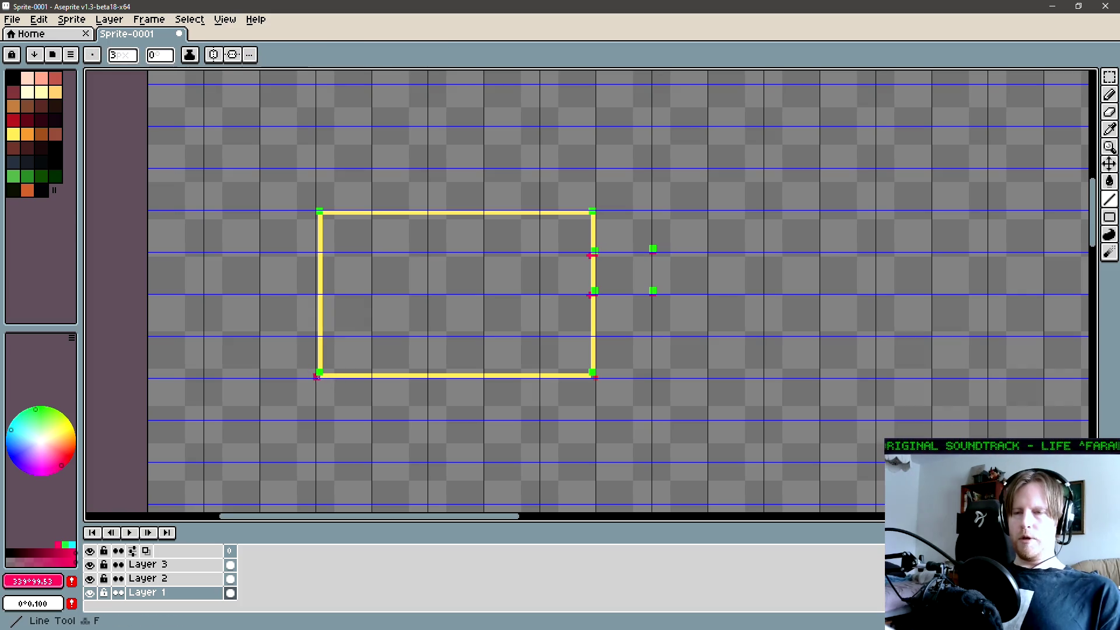
- Draw a vertical magenta line just left of the yellow rectangle
scroll(349, 350, "down", 3)
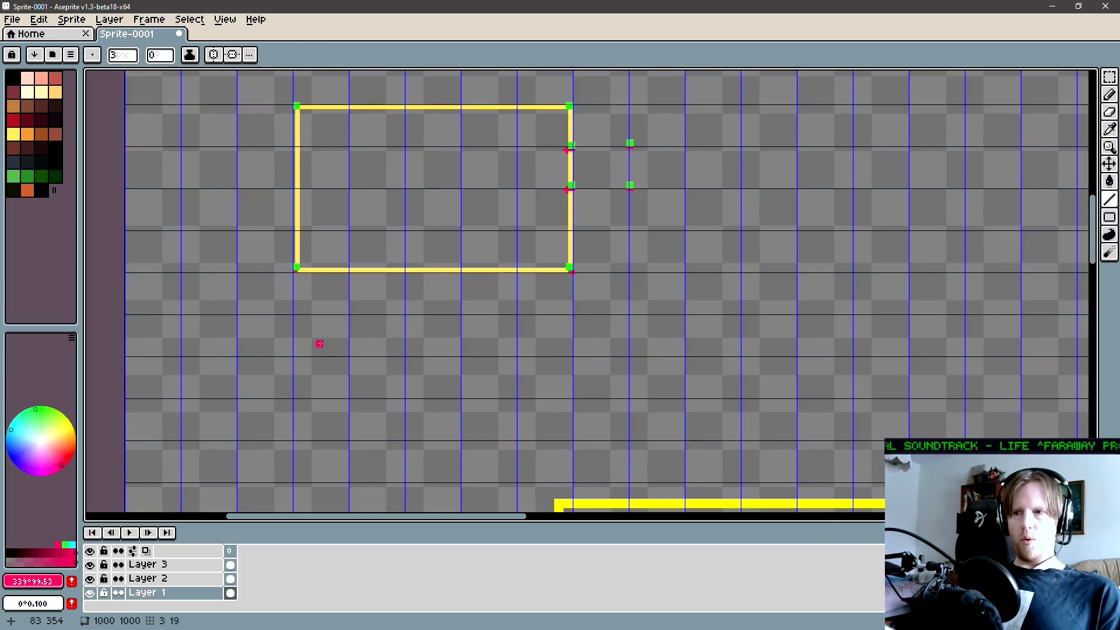
mouse_move(290, 277)
left_mouse_down()
mouse_move(388, 317)
mouse_move(413, 360)
left_mouse_up()
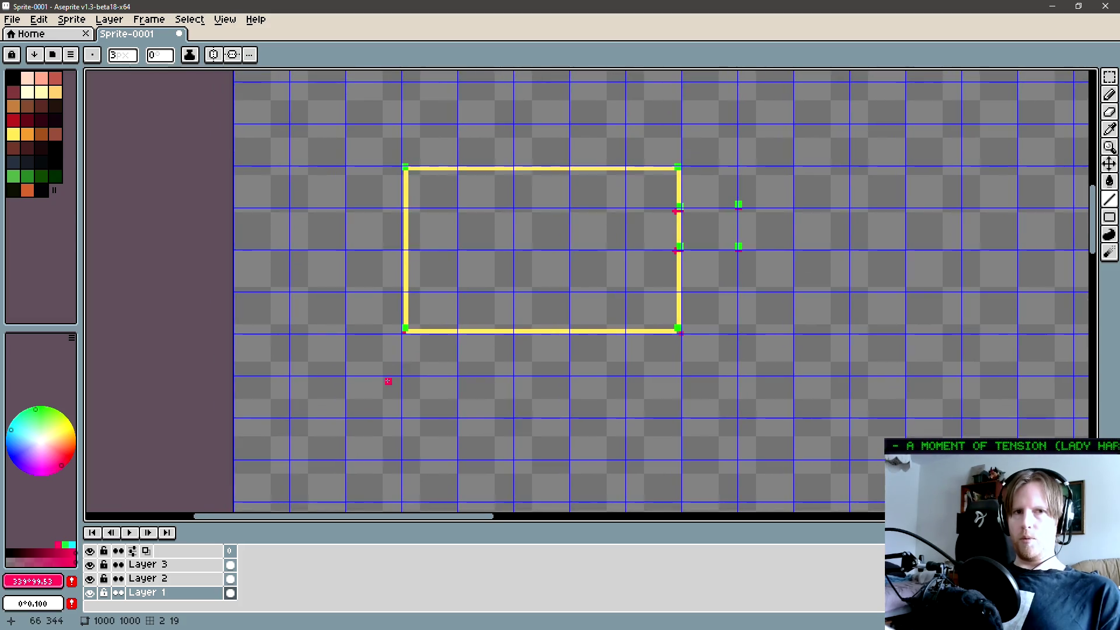
left_click_drag(617, 387, 599, 397)
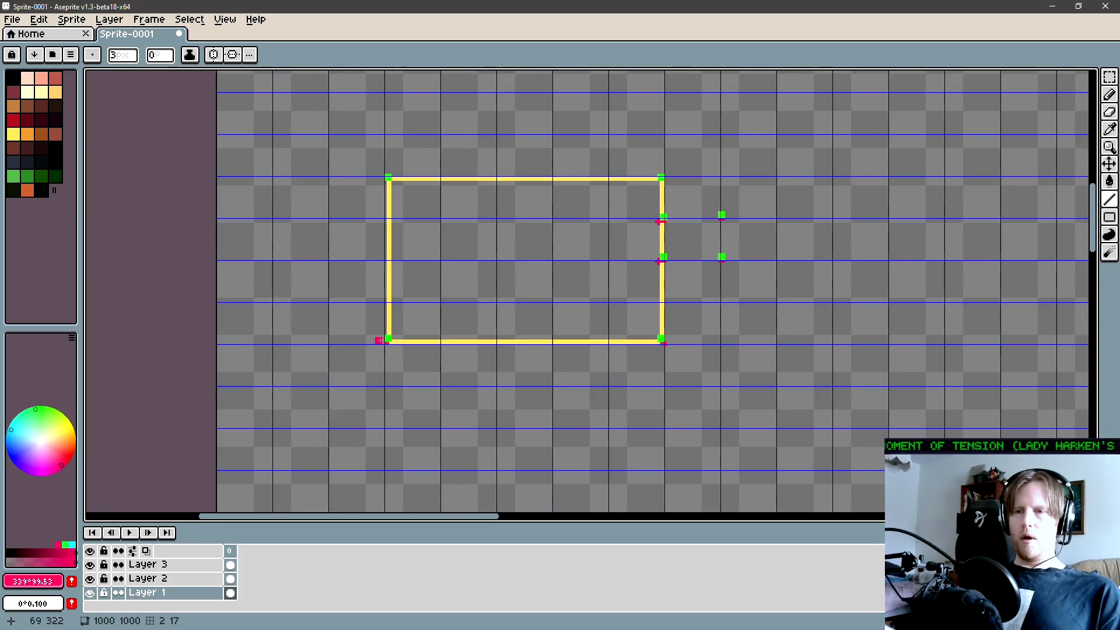
key("l")
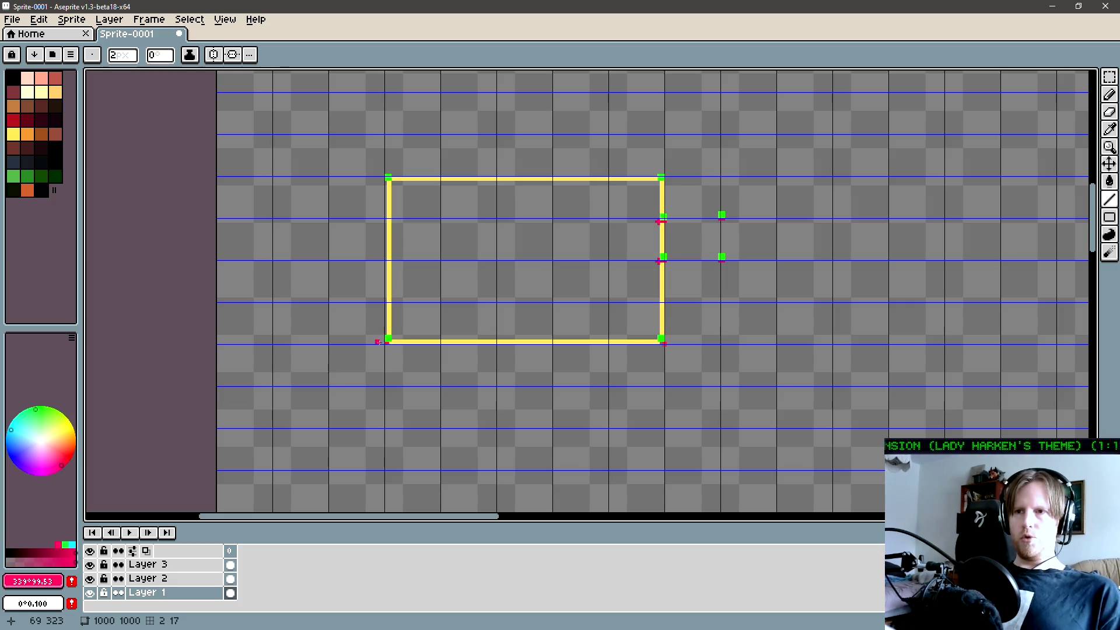
left_click_drag(371, 344, 368, 200)
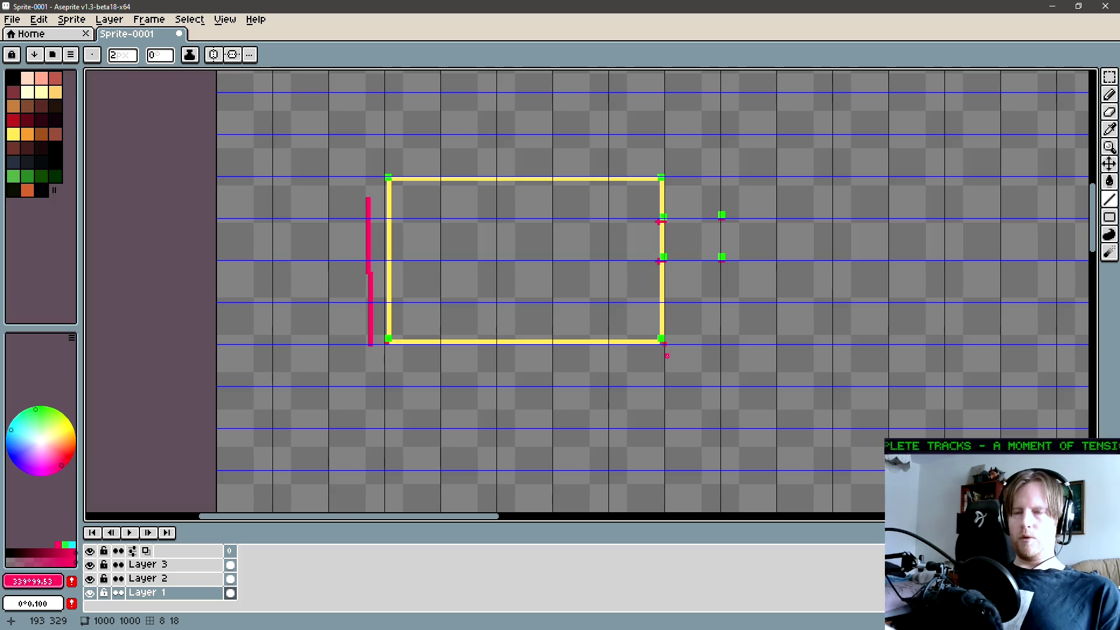
- Select the line's upper half and nudge it right one pixel to align it
key("m")
scroll(370, 272, "up", 1)
mouse_move(371, 273)
left_mouse_down()
mouse_move(350, 176)
mouse_move(374, 272)
left_mouse_up()
key("ctrl+d")
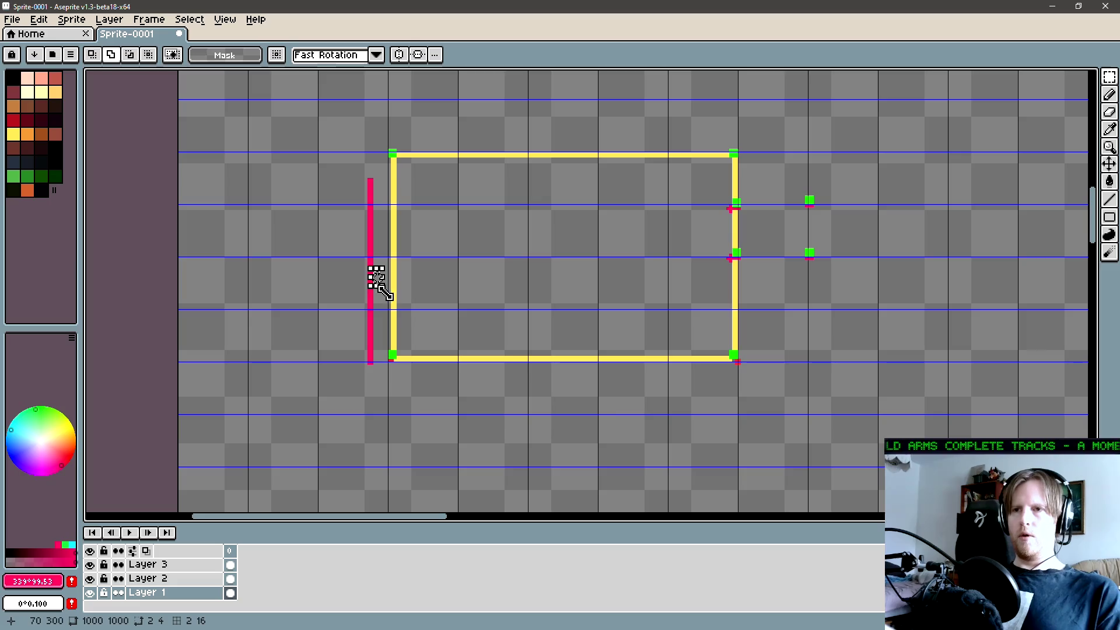
- Zoom out to view the whole sprite, then return to Visual Studio
scroll(402, 292, "right", 1)
key("l")
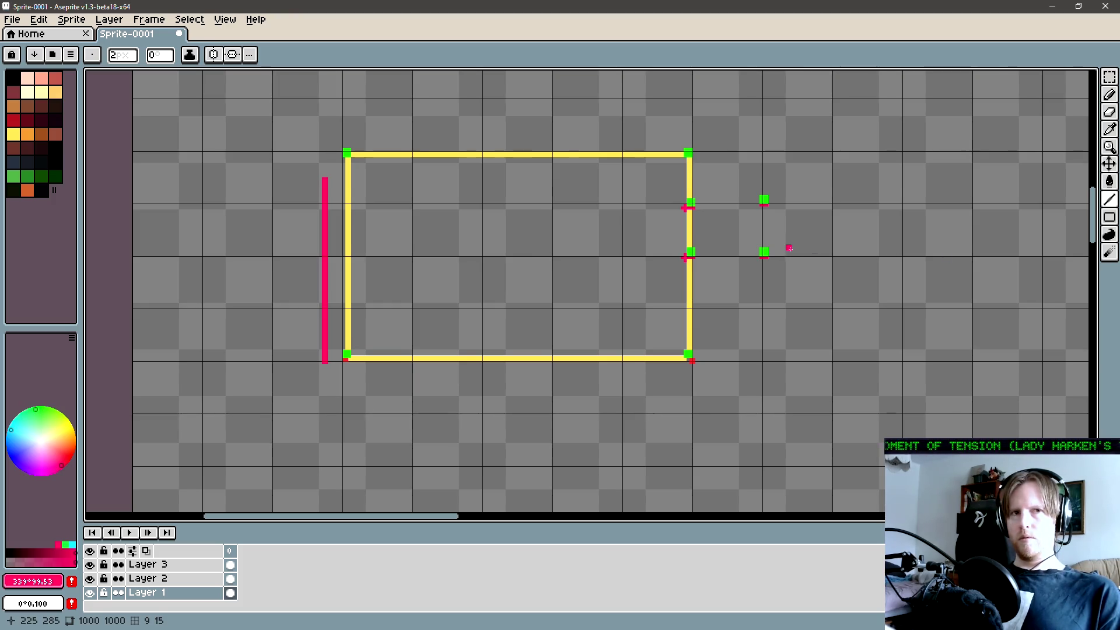
scroll(764, 302, "right", 1)
scroll(720, 297, "down", 3)
mouse_move(714, 265)
left_mouse_down()
mouse_move(514, 264)
mouse_move(538, 269)
left_mouse_up()
scroll(514, 264, "down", 2)
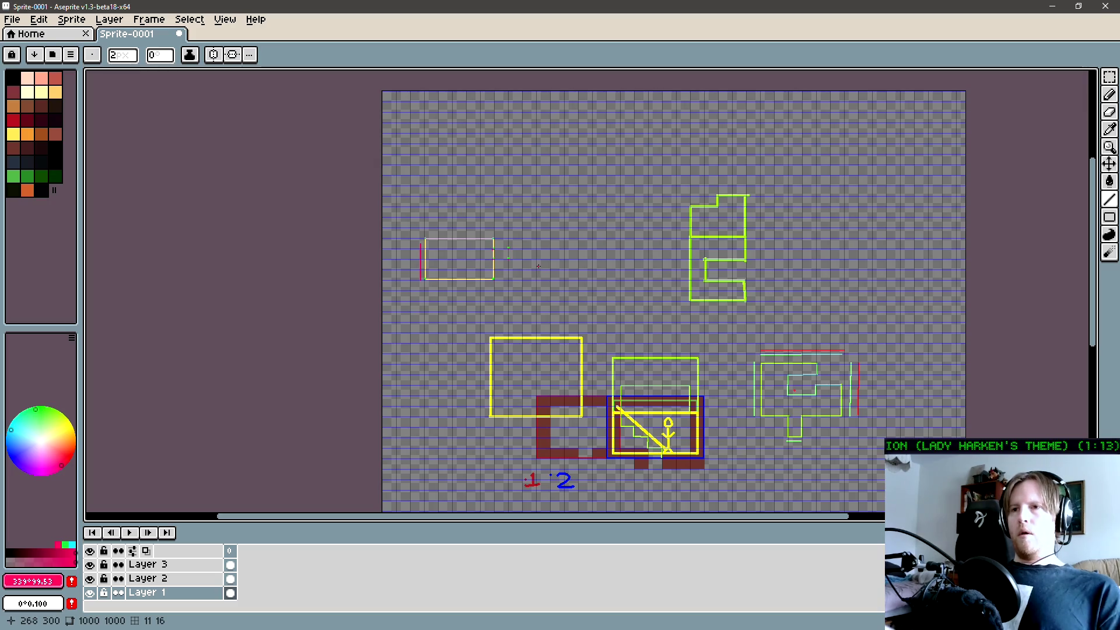
key("alt+Tab")
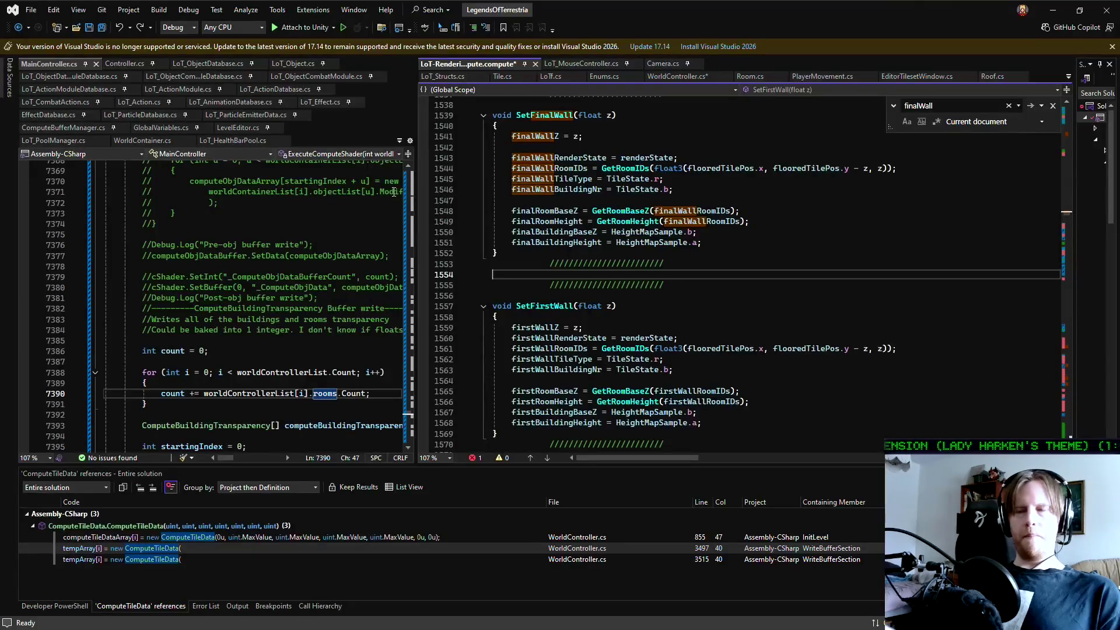
left_click(706, 287)
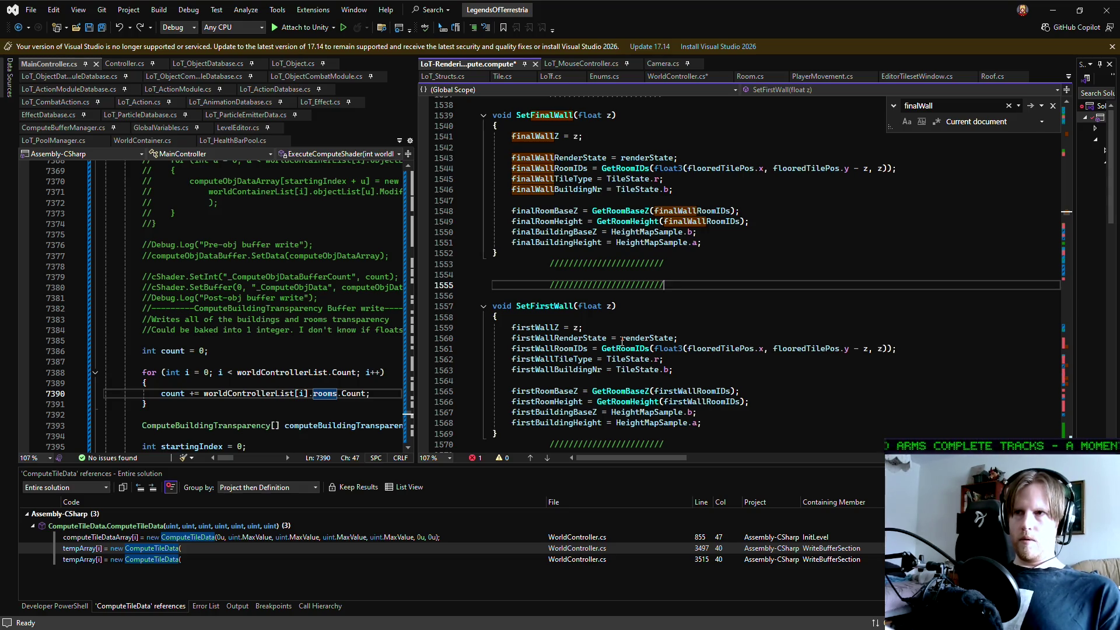
left_click(508, 253)
scroll(528, 305, "up", 1)
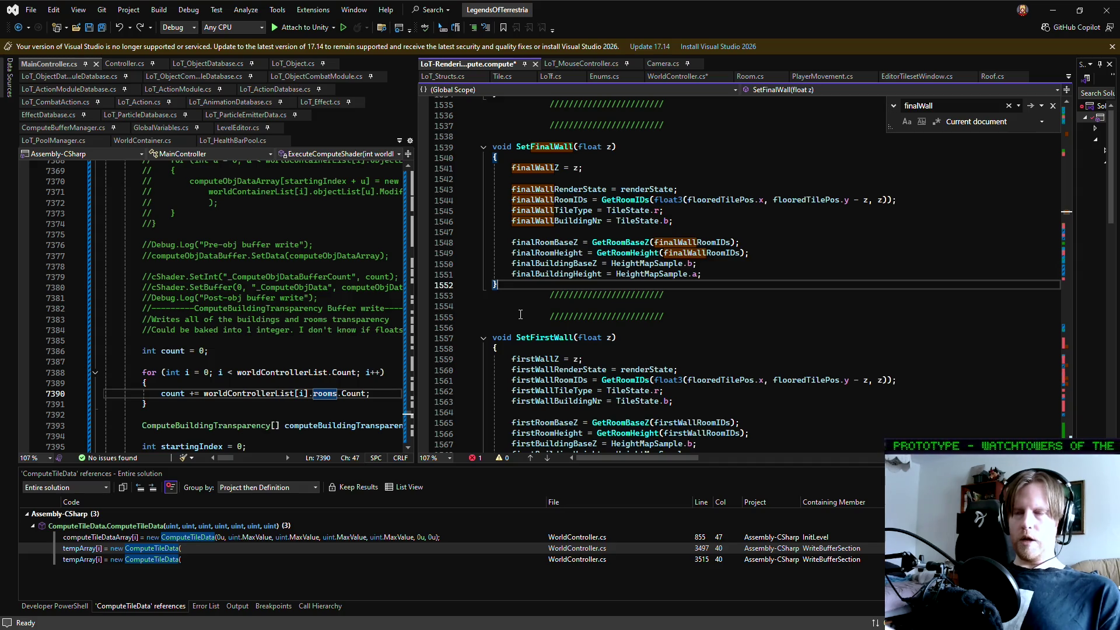
mouse_move(493, 146)
left_mouse_down()
mouse_move(656, 296)
mouse_move(710, 295)
left_mouse_up()
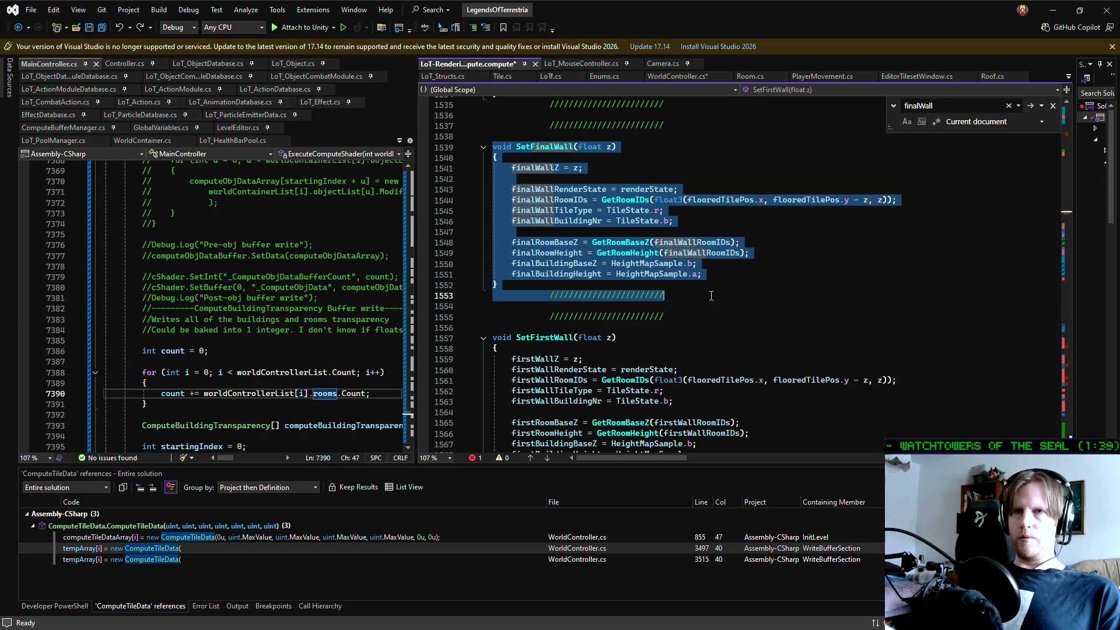
left_click(711, 296)
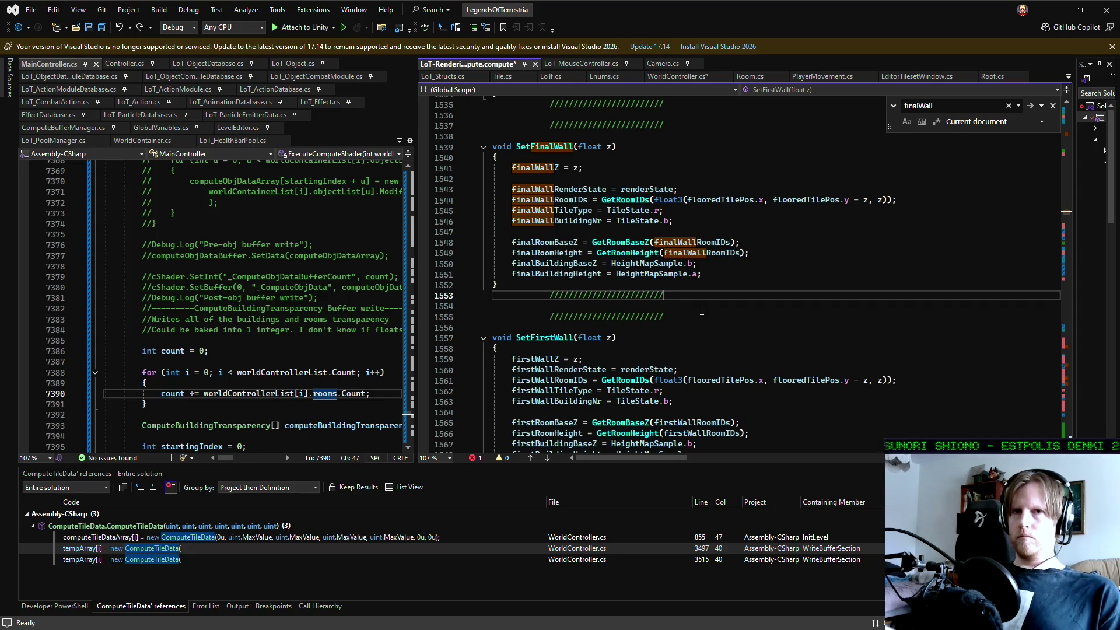
- Scroll to the top of the compute shader to review the #pragma kernel declarations
scroll(702, 310, "up", 20)
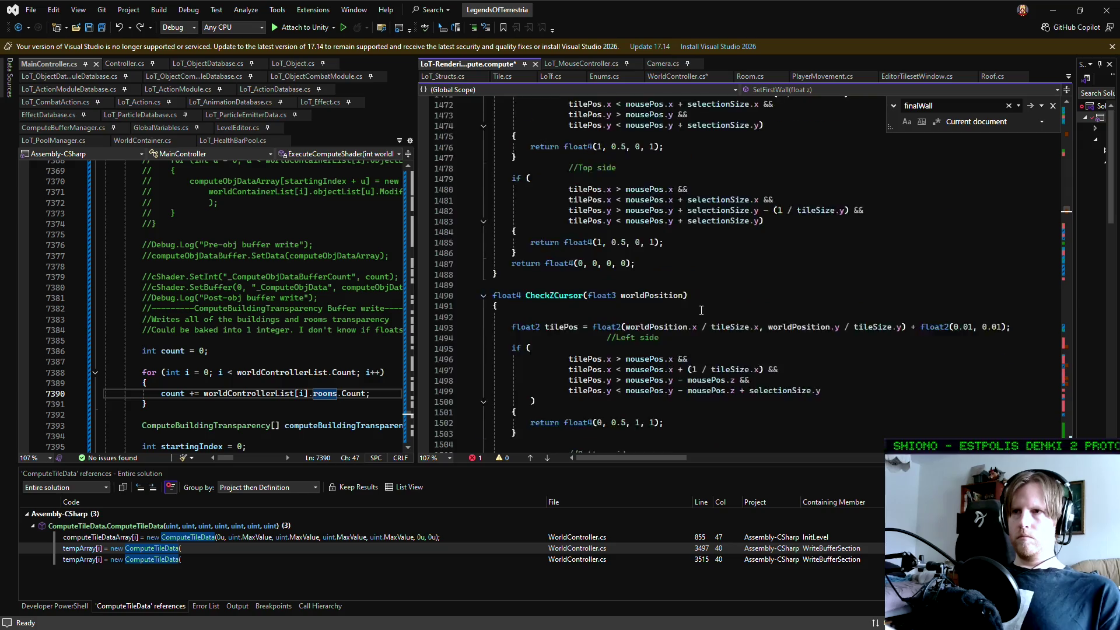
scroll(701, 310, "up", 20)
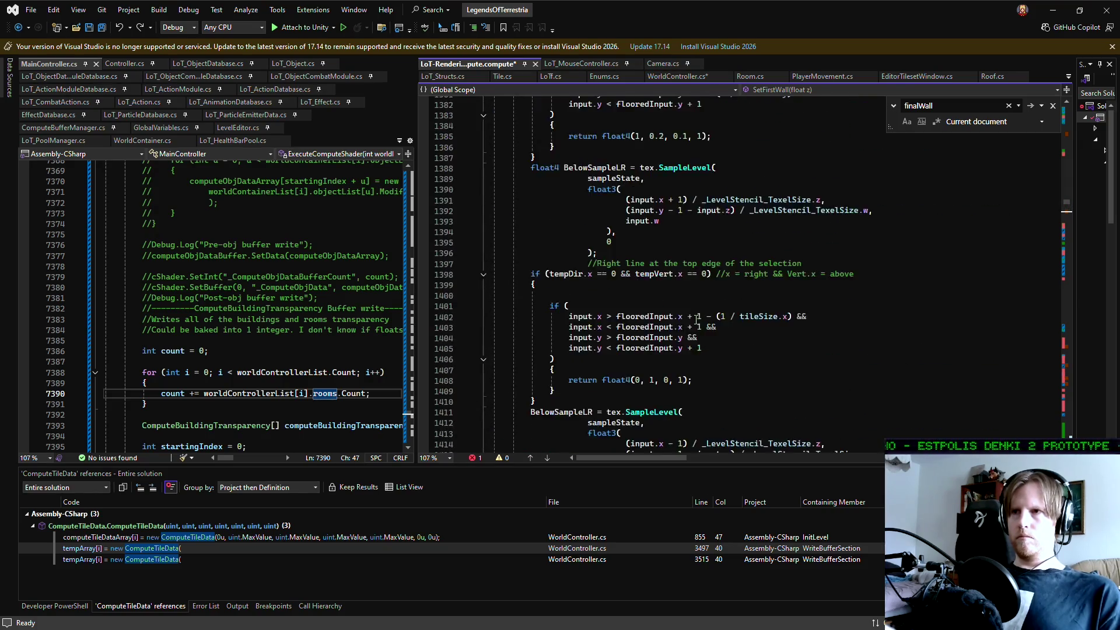
scroll(697, 320, "up", 20)
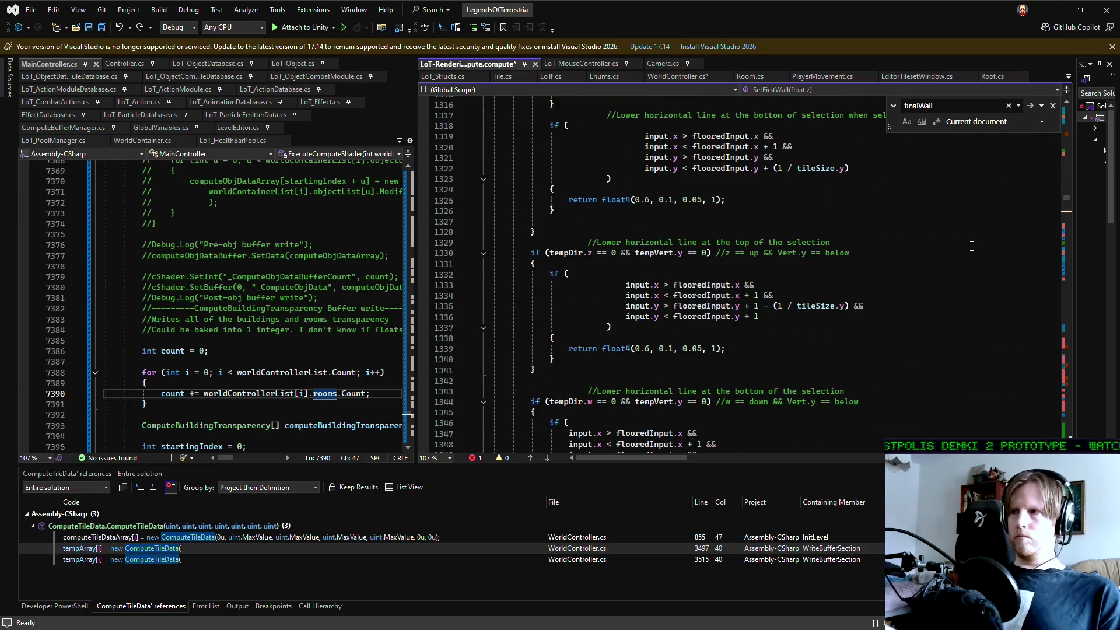
left_click_drag(1065, 197, 1065, 114)
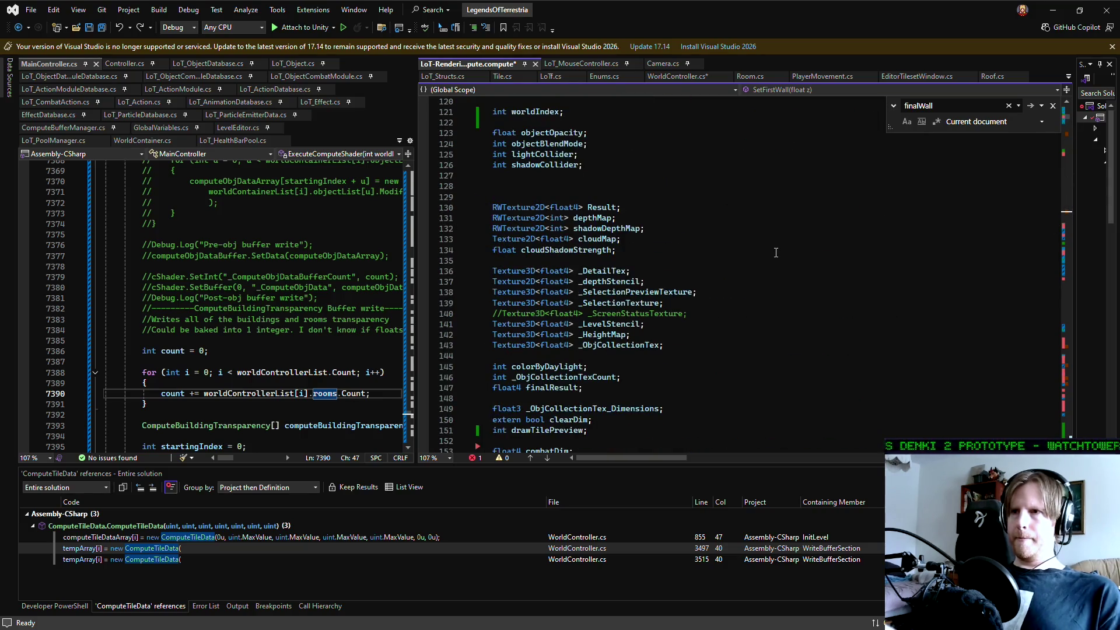
scroll(774, 252, "up", 12)
scroll(775, 252, "up", 8)
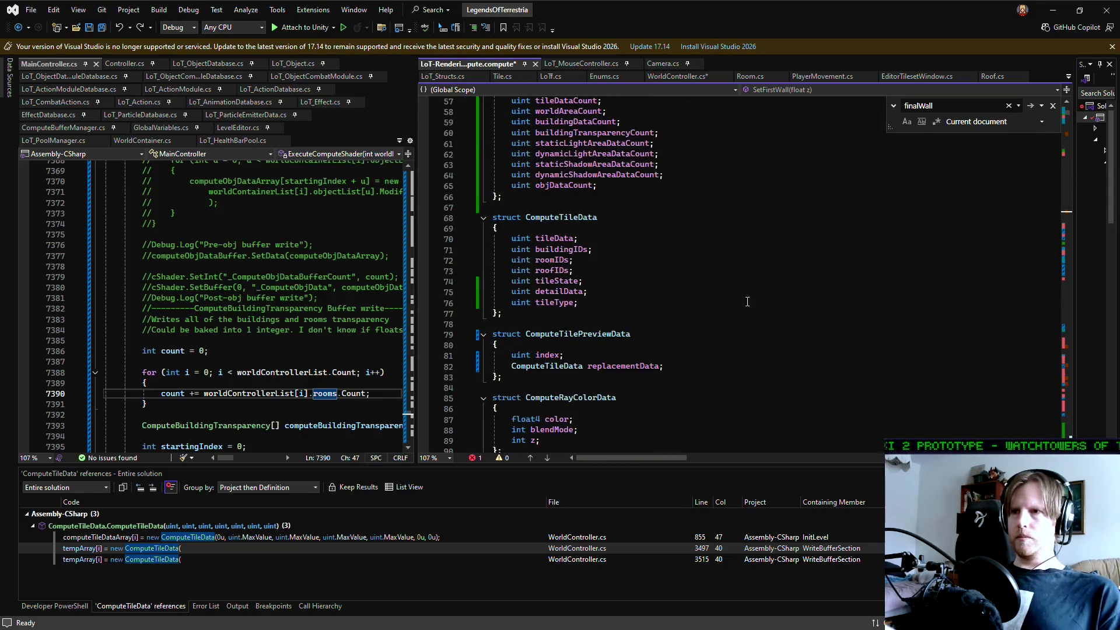
scroll(747, 301, "up", 1)
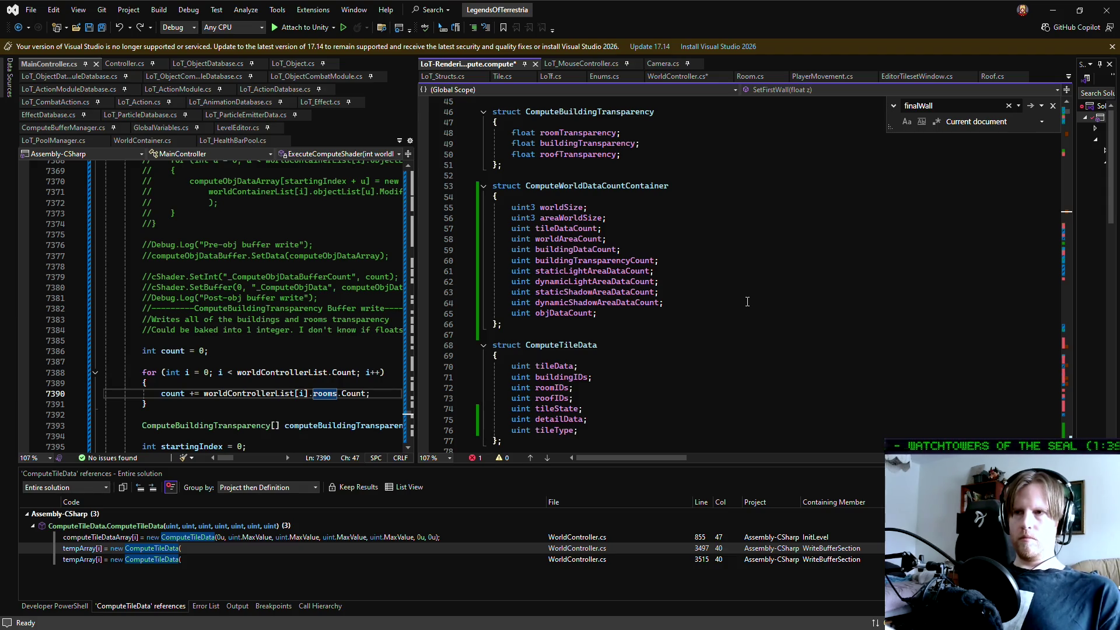
scroll(747, 302, "up", 12)
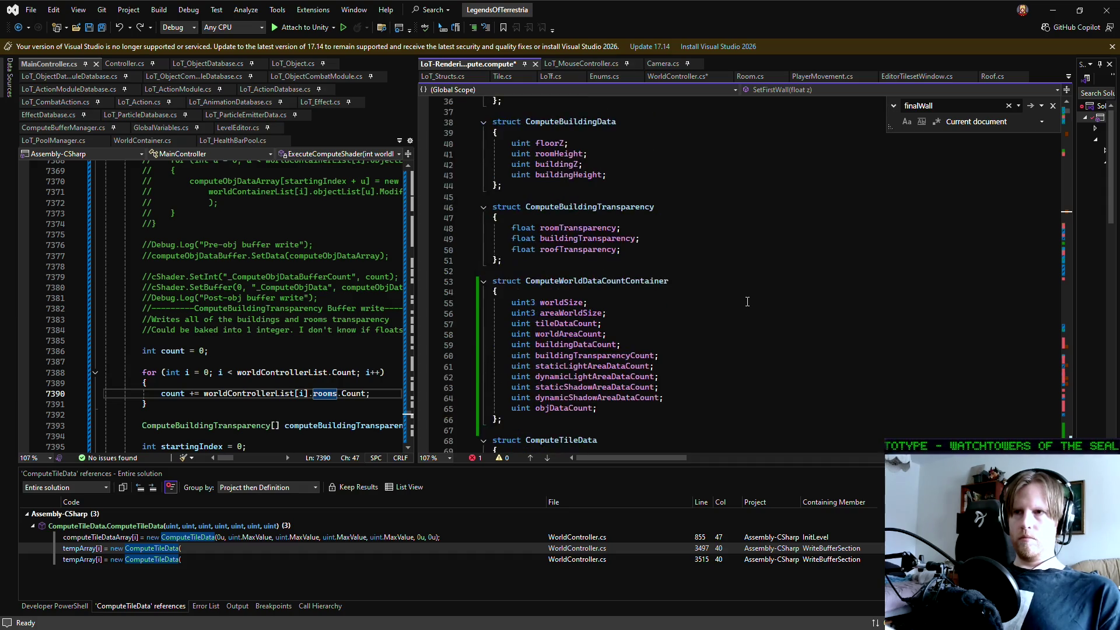
scroll(747, 302, "up", 3)
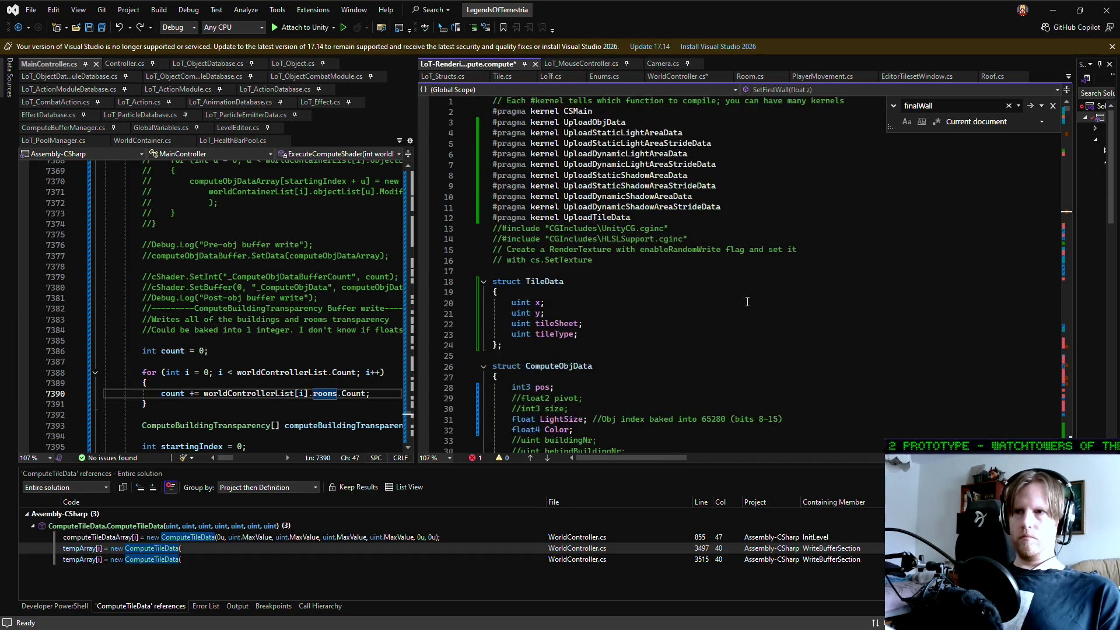
- Inspect the ComputeWorldDataCountContainer struct and place the caret on its objDataCount field
scroll(747, 302, "down", 12)
scroll(746, 302, "down", 9)
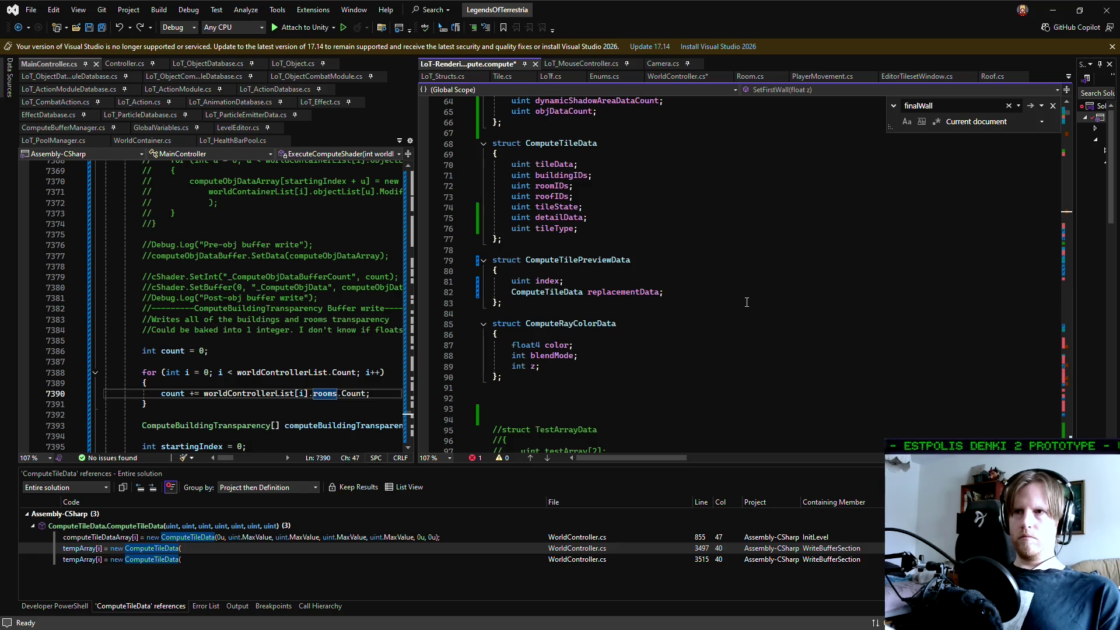
scroll(747, 301, "down", 20)
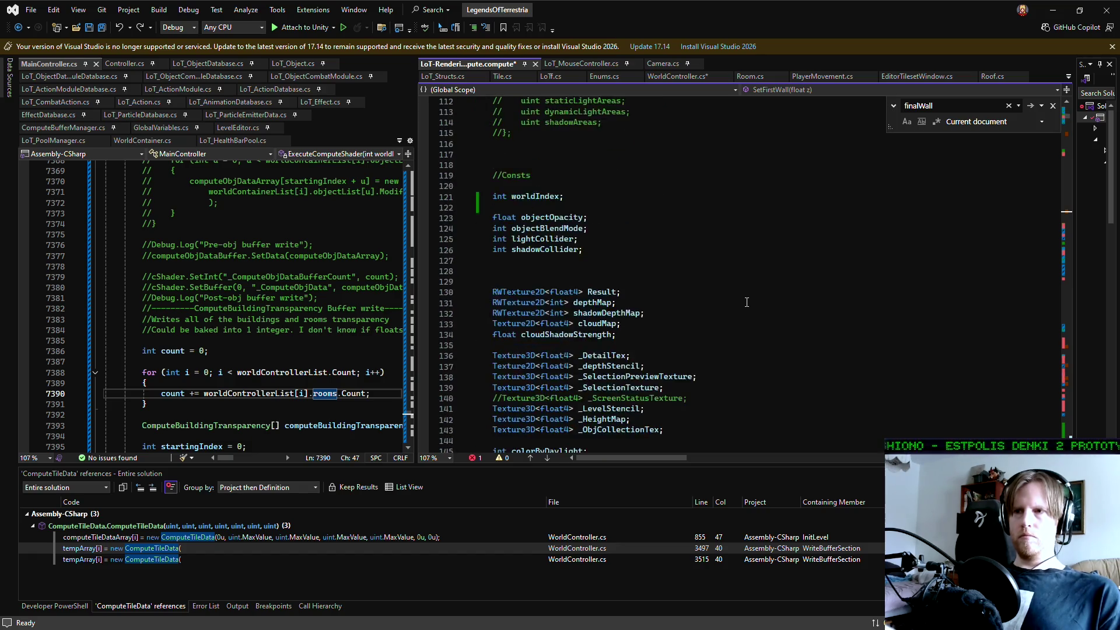
scroll(746, 302, "up", 20)
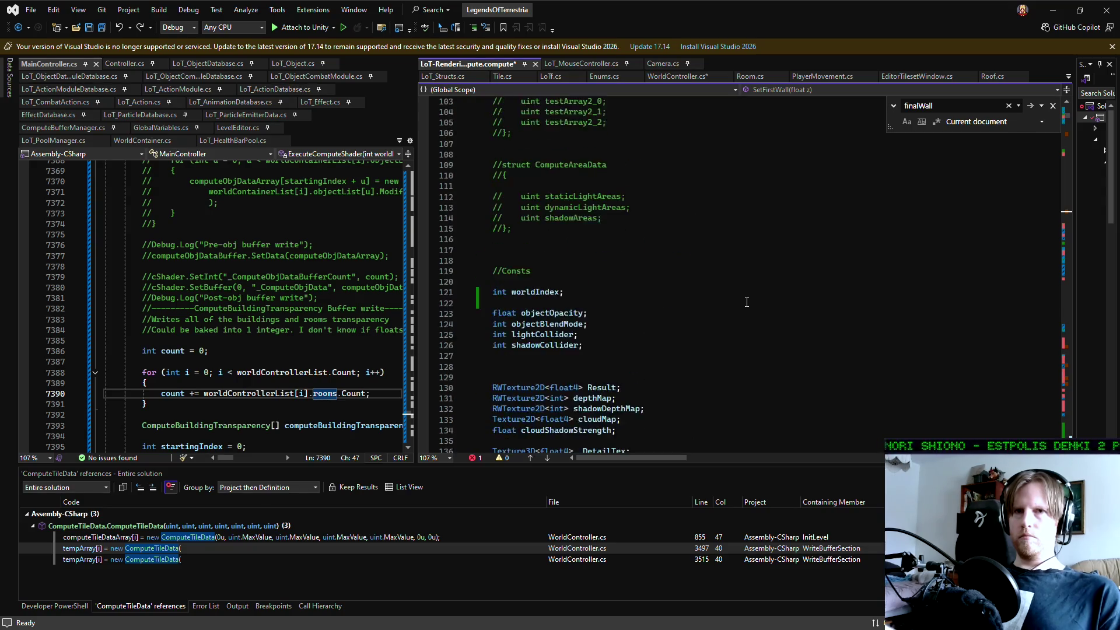
scroll(746, 301, "up", 17)
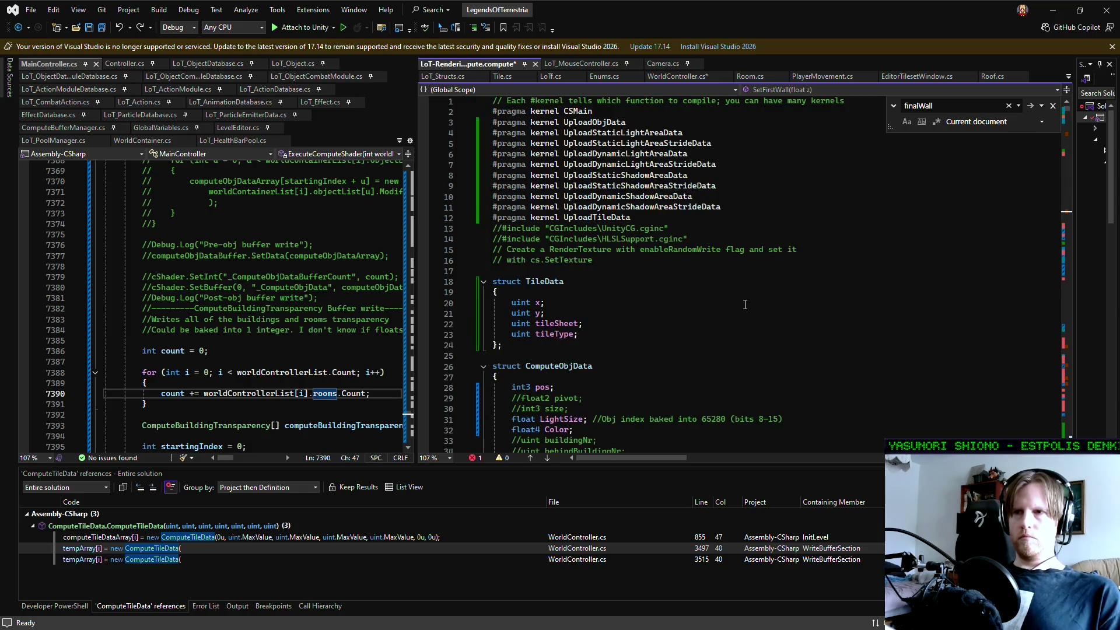
scroll(744, 304, "down", 1)
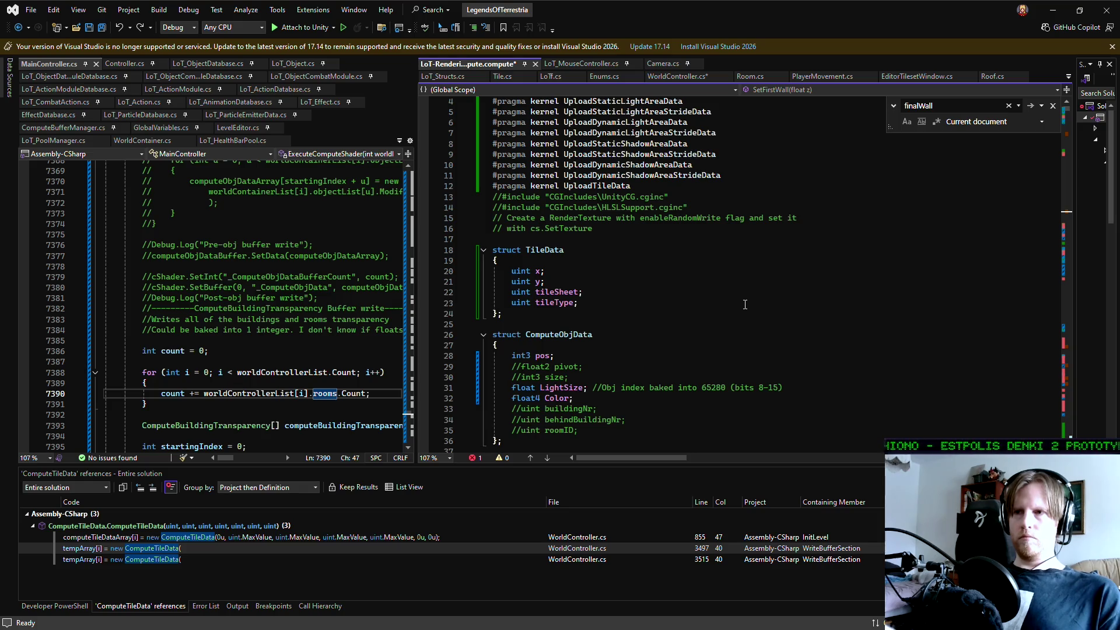
scroll(744, 305, "down", 3)
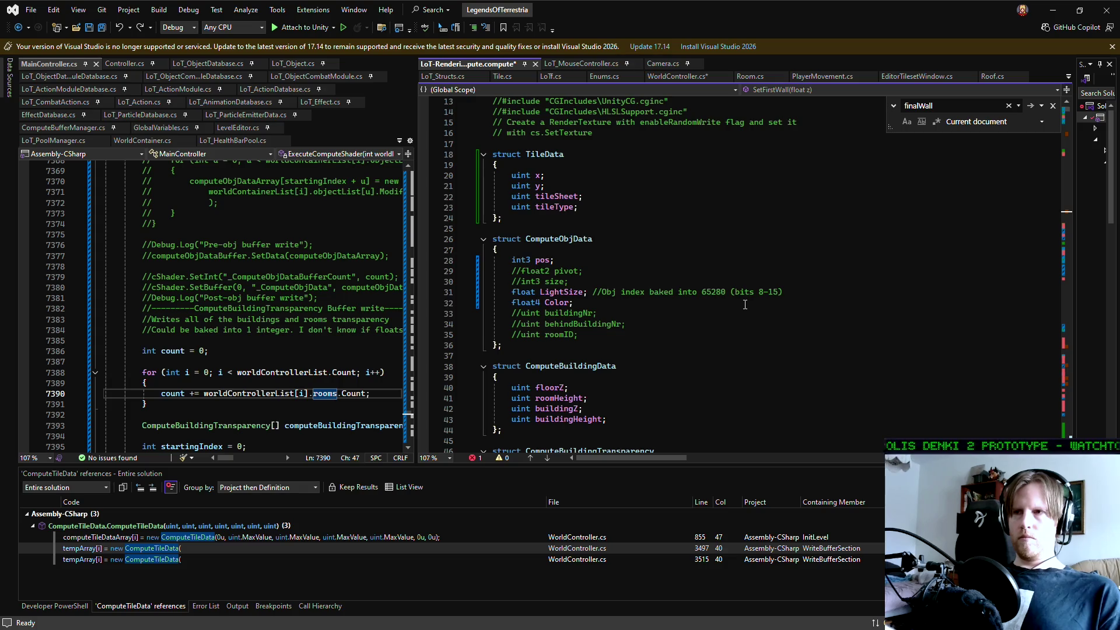
scroll(745, 305, "down", 9)
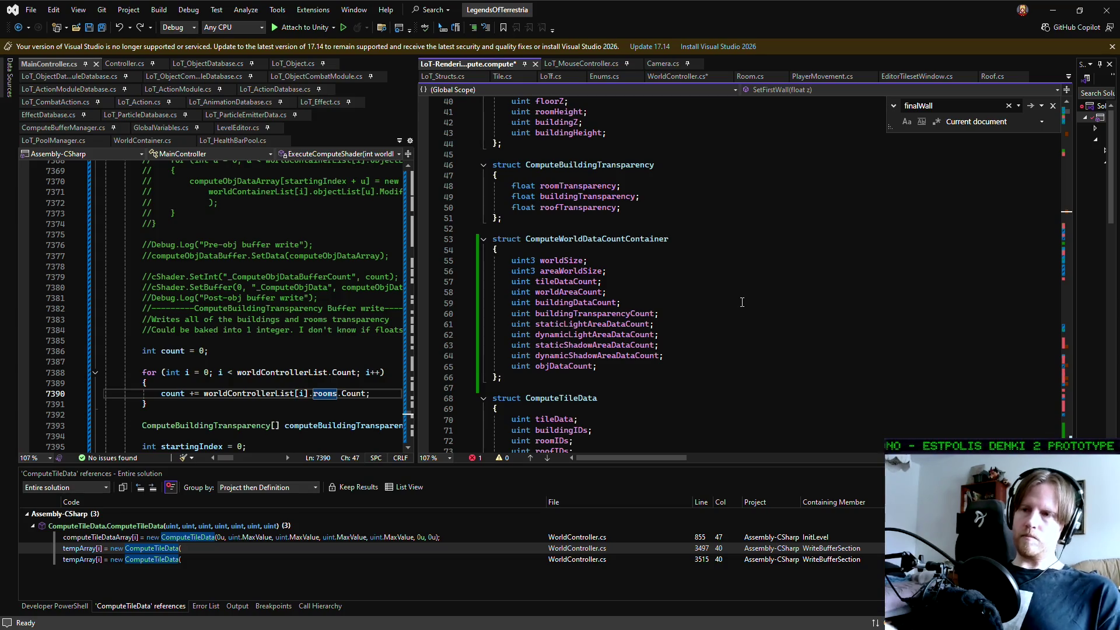
left_click(629, 365)
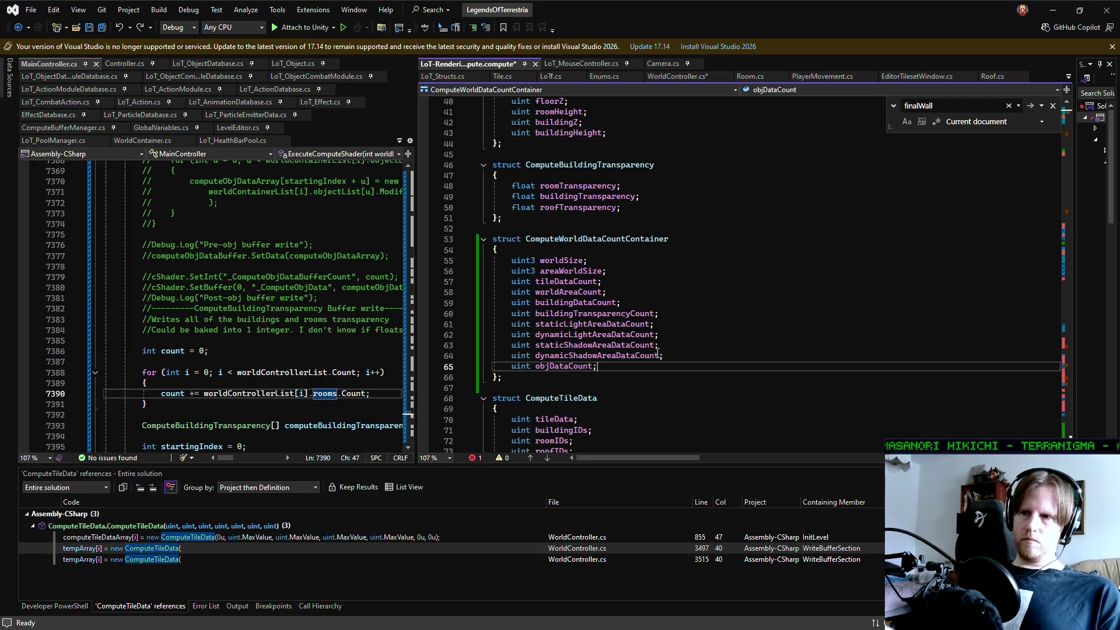
- Read down through the struct definitions, including ComputeTilePreviewData, and the buffer declarations
scroll(657, 355, "up", 8)
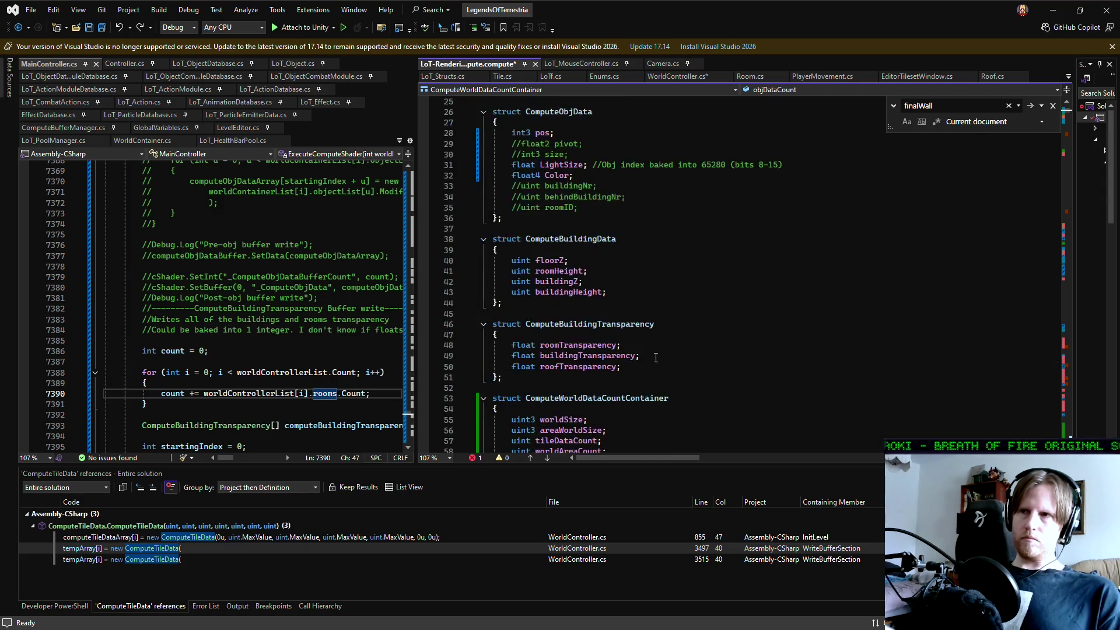
scroll(656, 357, "up", 5)
scroll(655, 357, "down", 14)
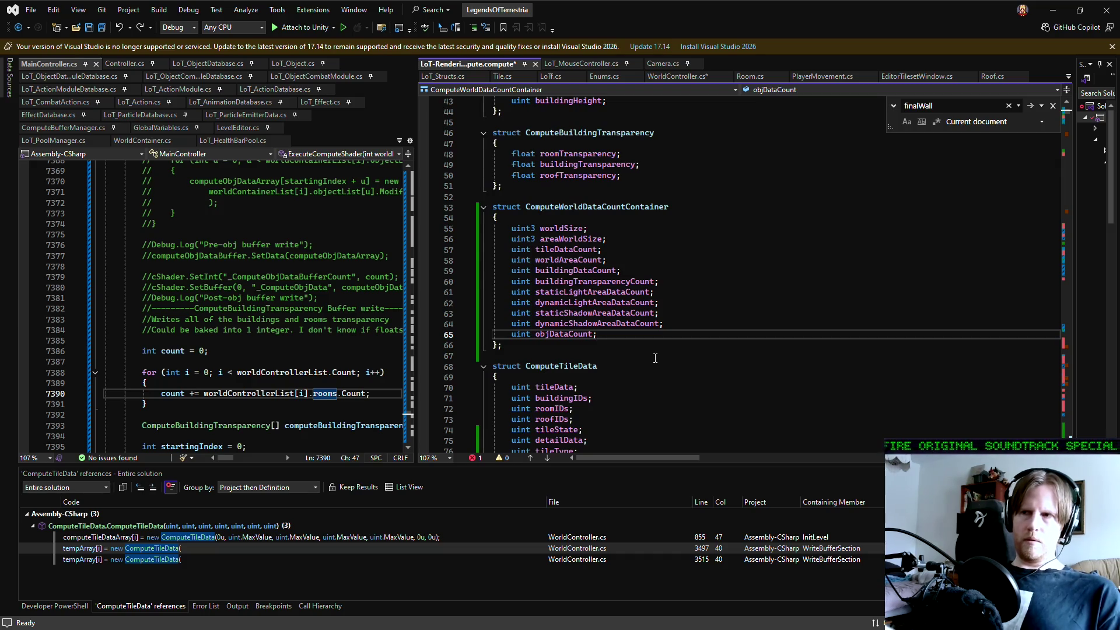
scroll(700, 383, "down", 4)
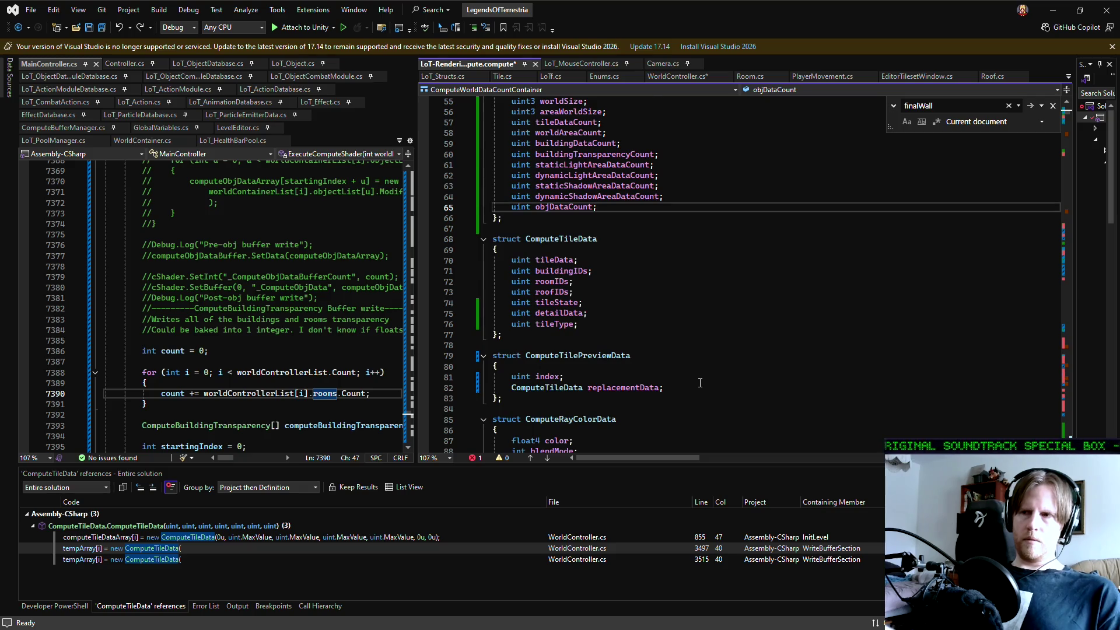
scroll(700, 383, "down", 2)
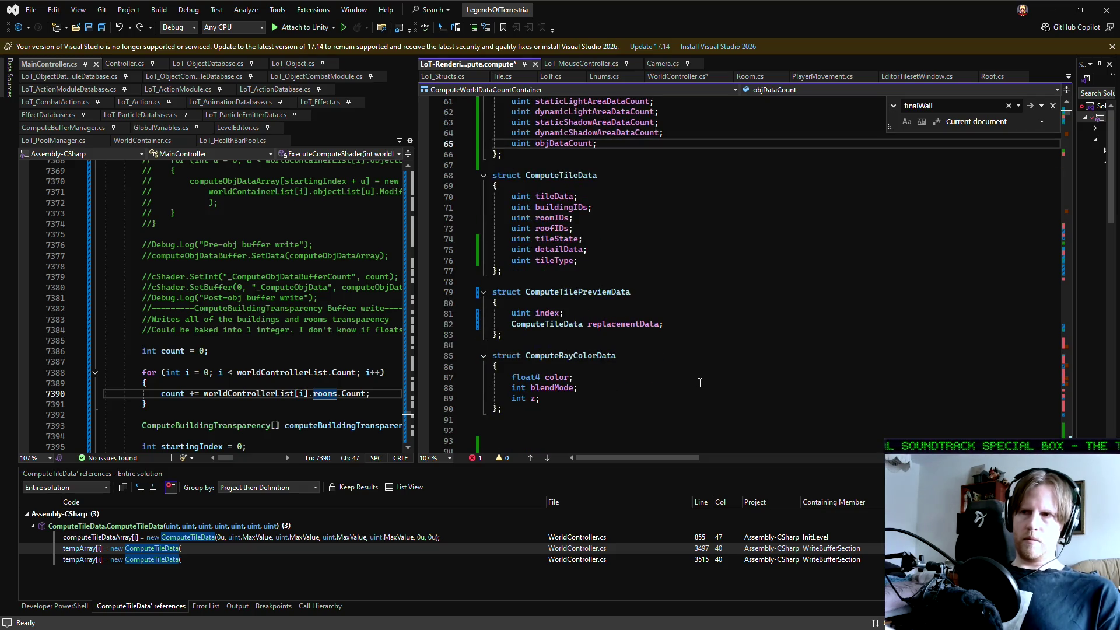
scroll(700, 383, "down", 9)
scroll(700, 382, "down", 20)
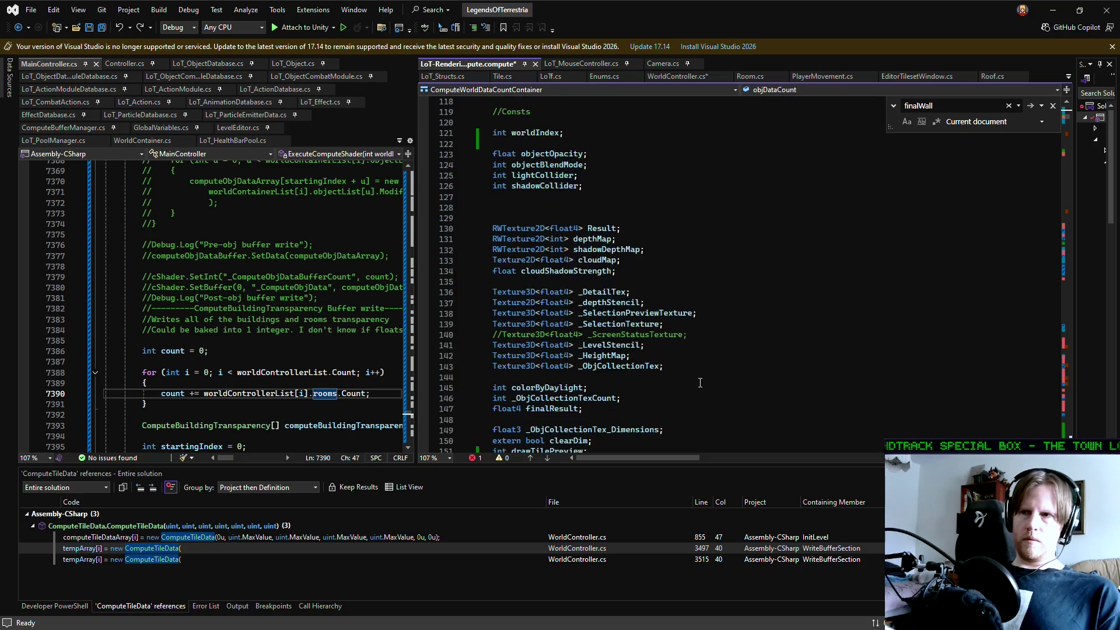
scroll(700, 383, "down", 20)
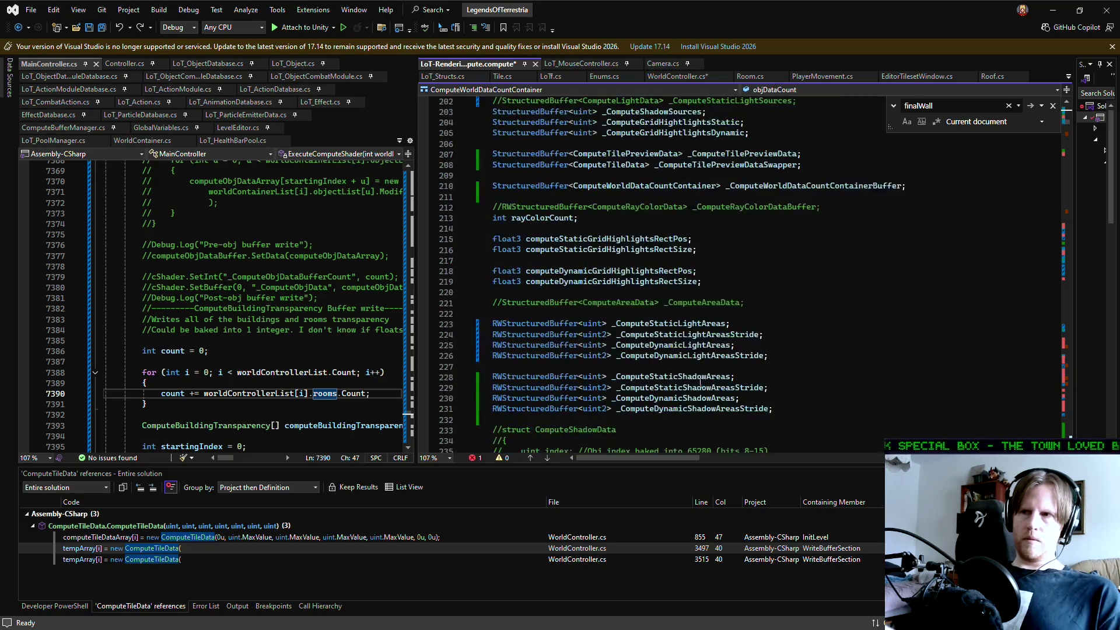
scroll(699, 383, "down", 16)
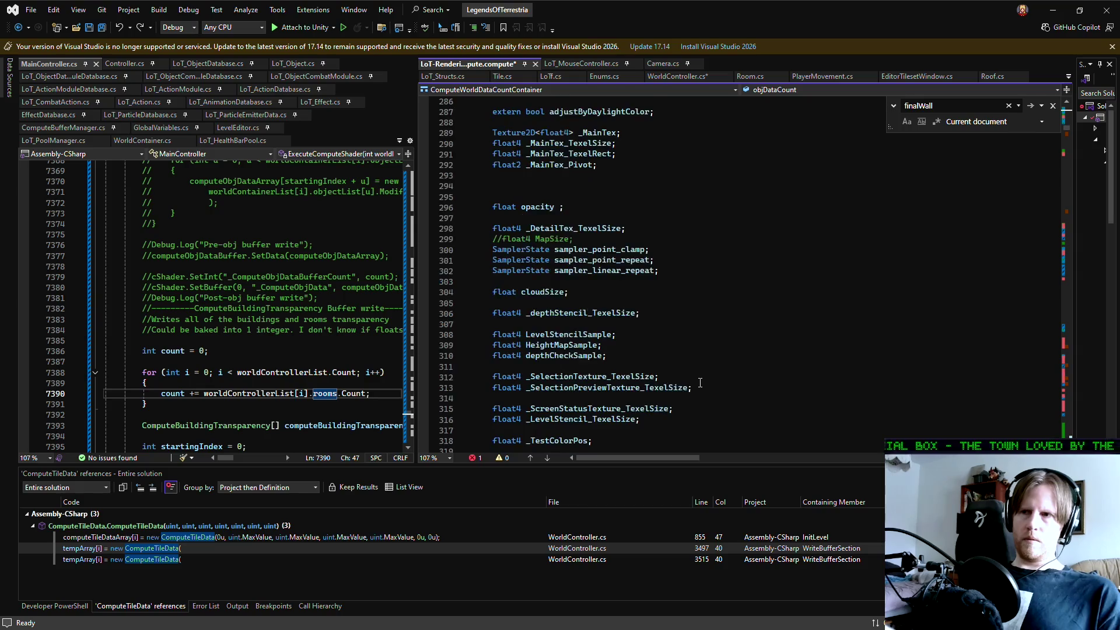
- Recheck the preceding declarations, then jump to the very end of the shader file
scroll(792, 335, "up", 20)
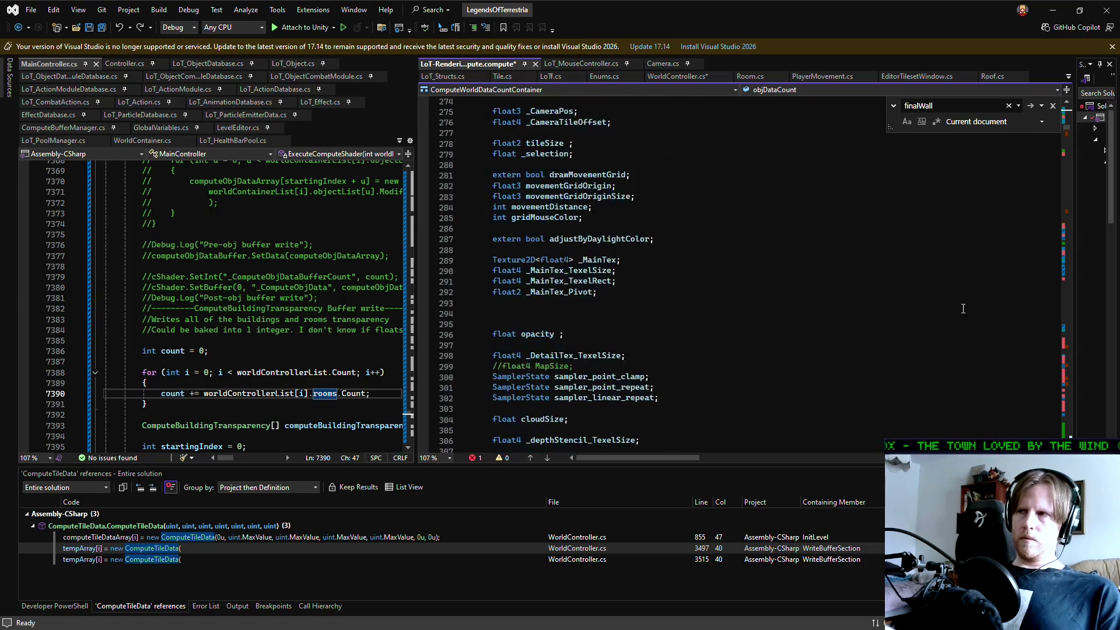
scroll(803, 321, "up", 20)
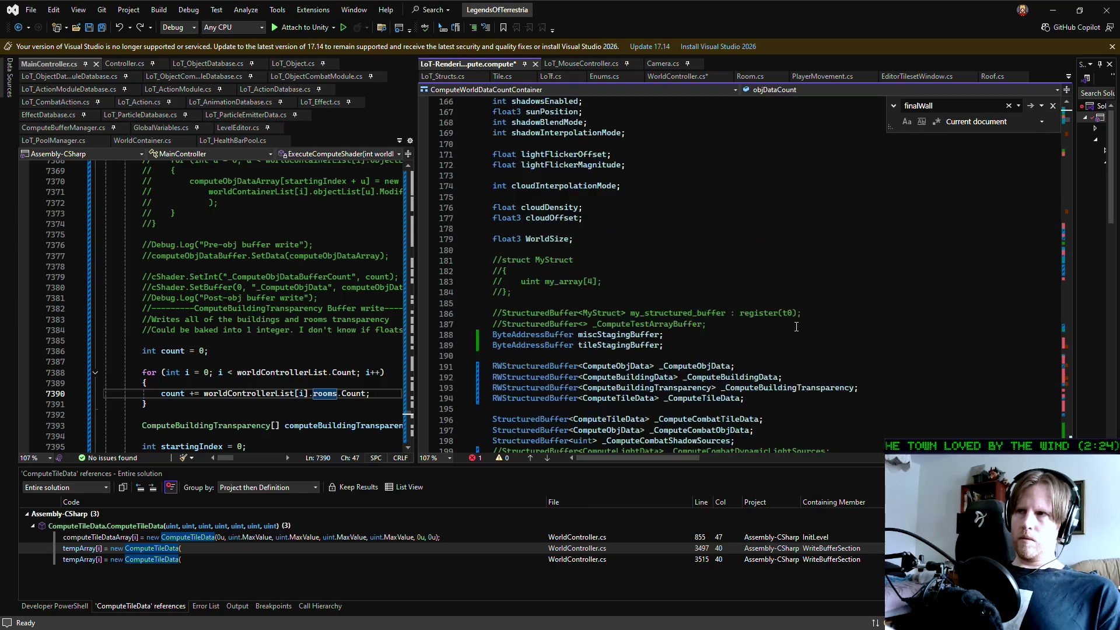
scroll(793, 328, "up", 6)
scroll(792, 332, "up", 10)
scroll(783, 339, "up", 4)
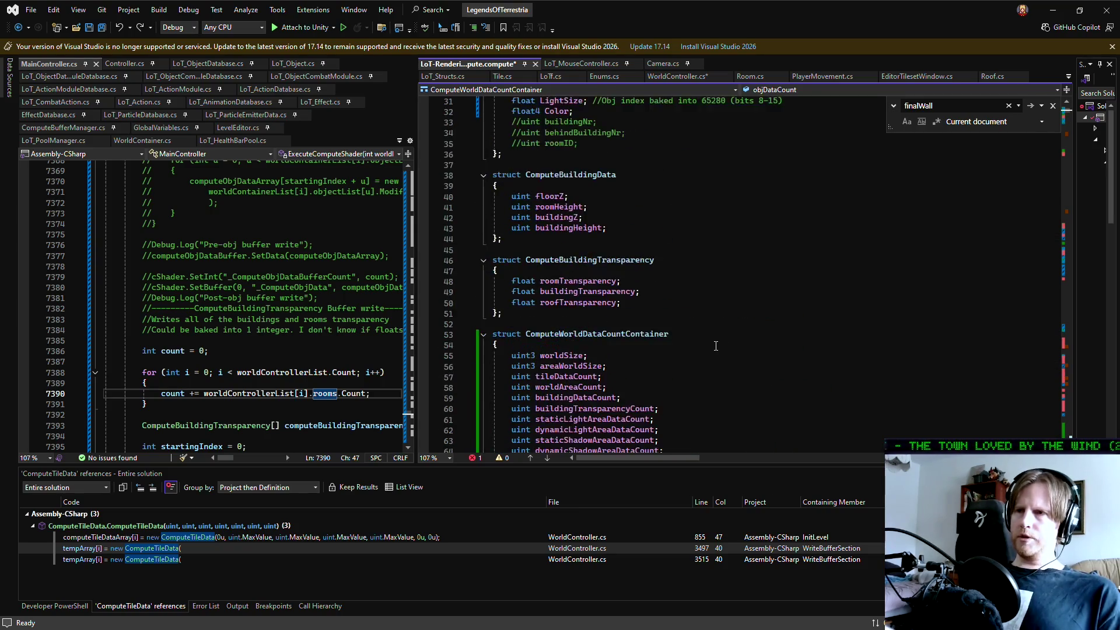
scroll(706, 356, "down", 5)
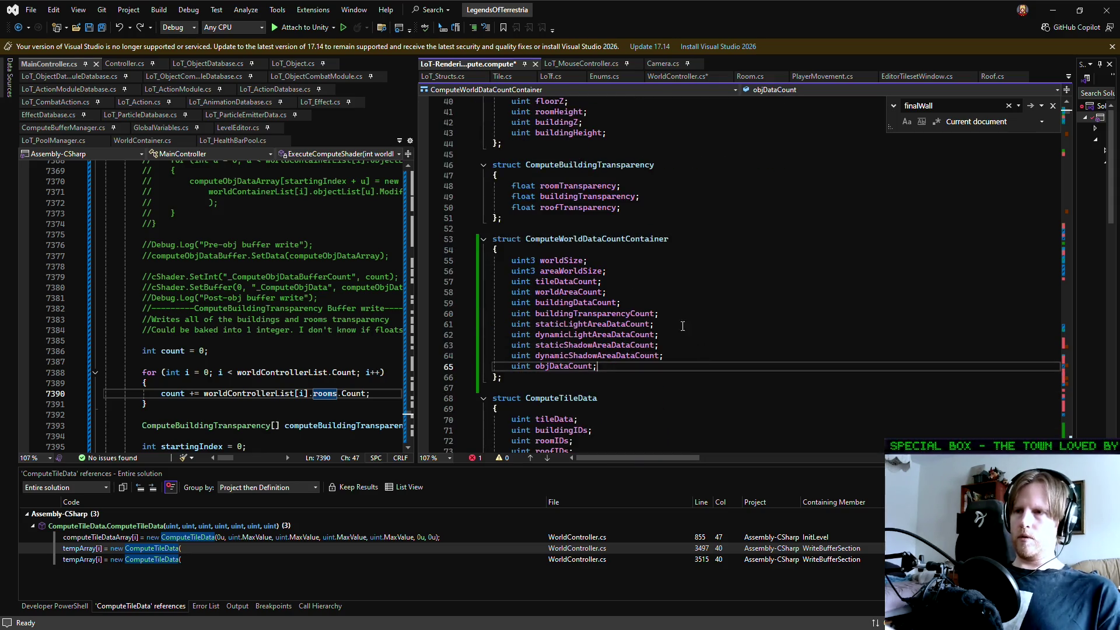
left_click_drag(1068, 113, 1067, 455)
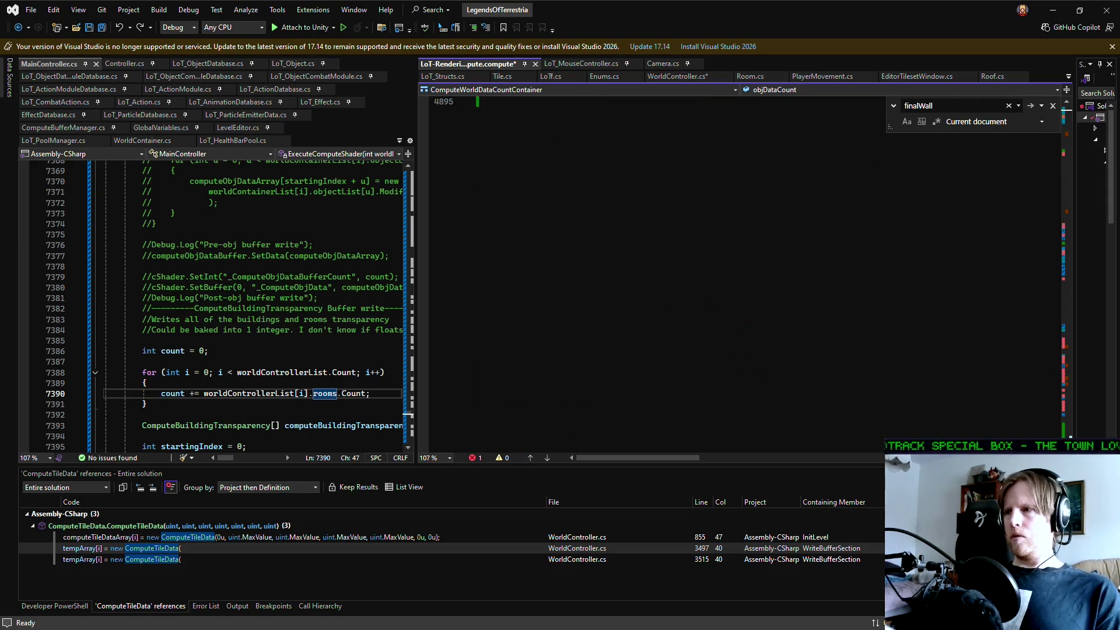
- Highlight the UploadDynamicShadowAreaStrideData and UploadDynamicShadowAreaData kernel names near line 4784
scroll(726, 292, "up", 20)
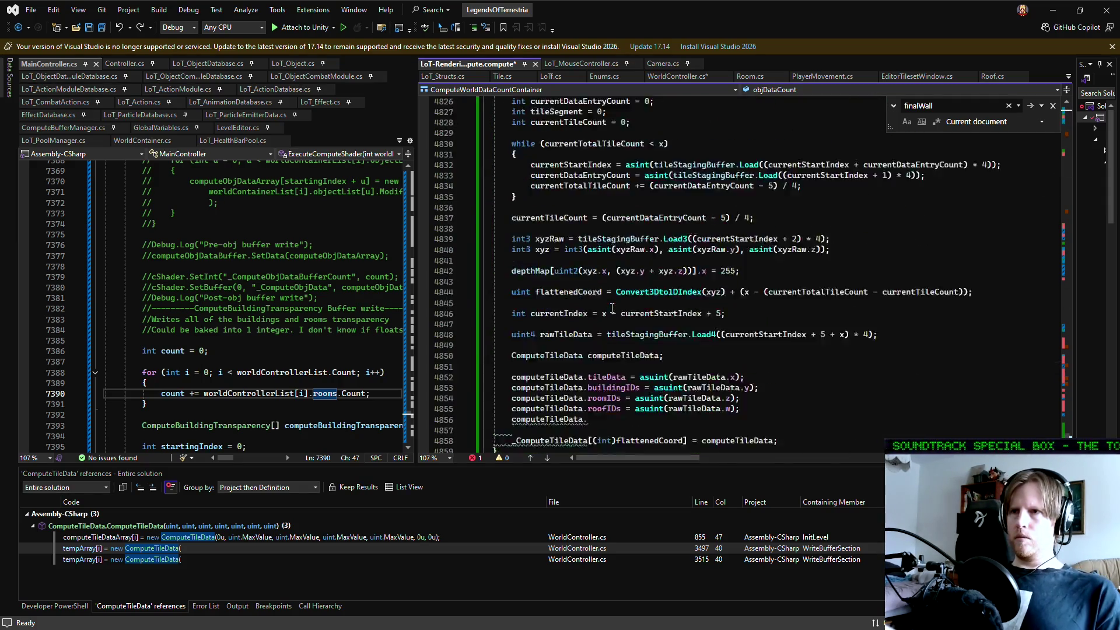
scroll(612, 311, "up", 12)
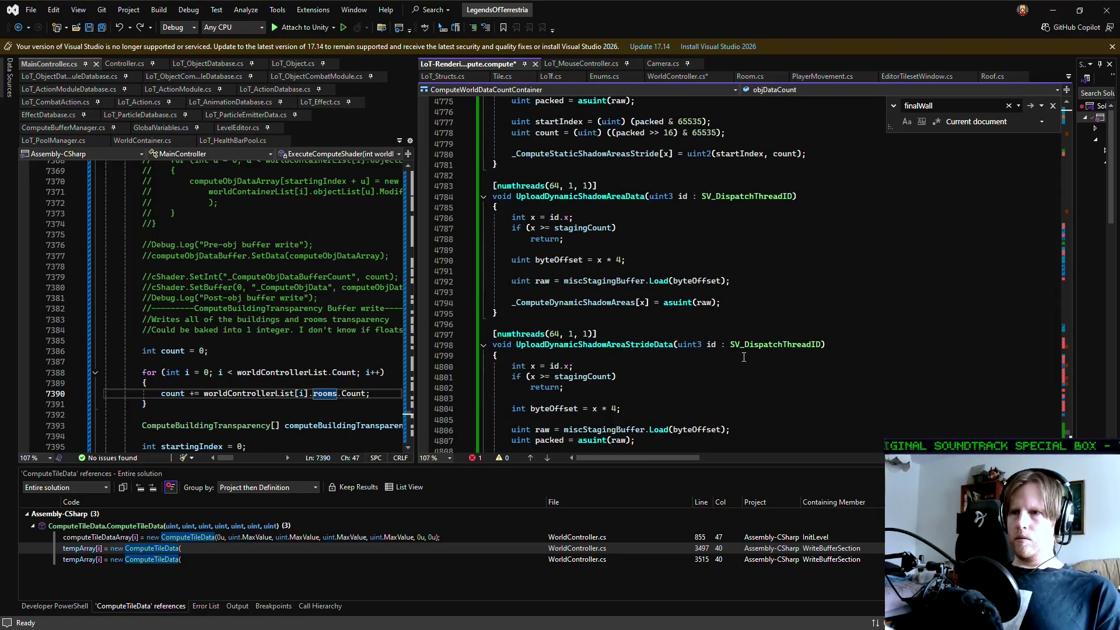
double_click(625, 345)
scroll(685, 354, "up", 2)
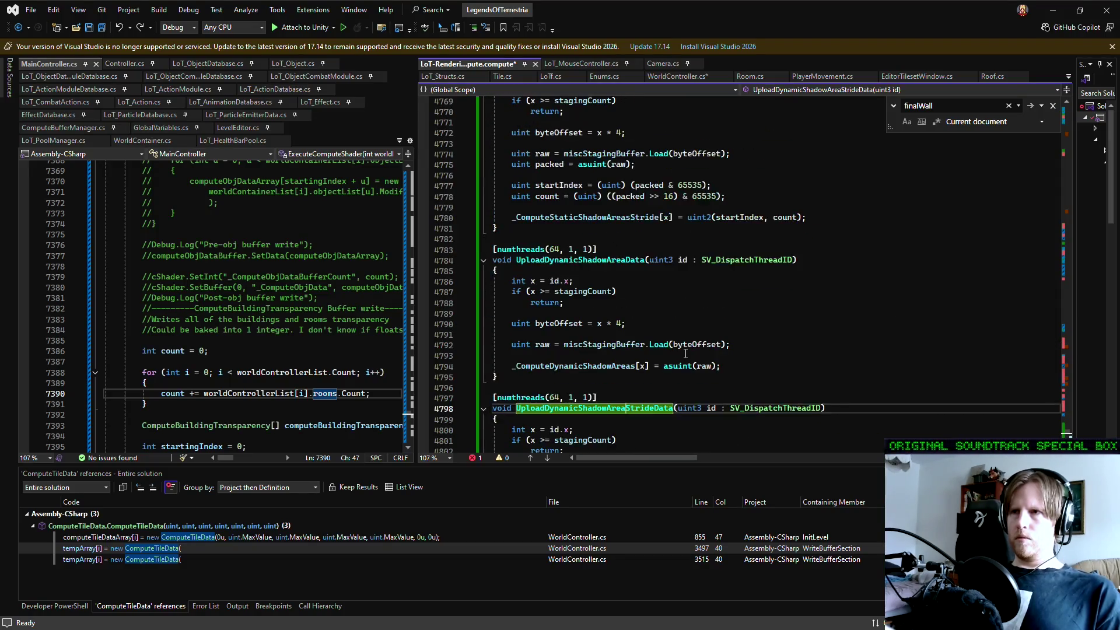
double_click(606, 260)
- Select the _ComputeDynamicShadowAreas buffer written by UploadDynamicShadowAreaData on line 4794
double_click(612, 367)
left_click(752, 367)
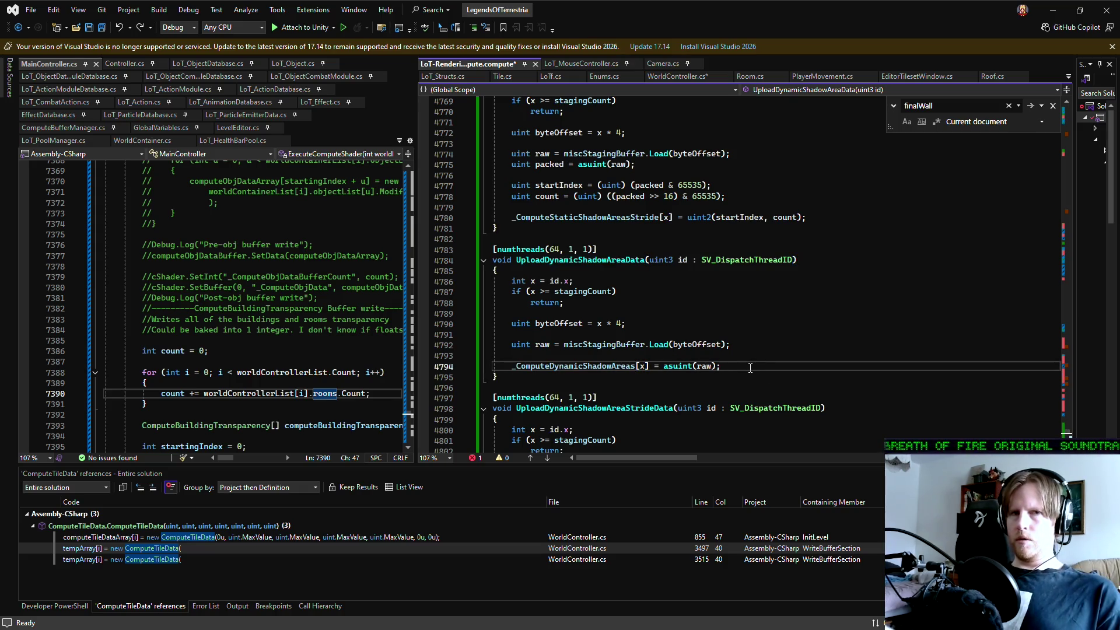
scroll(749, 369, "down", 1)
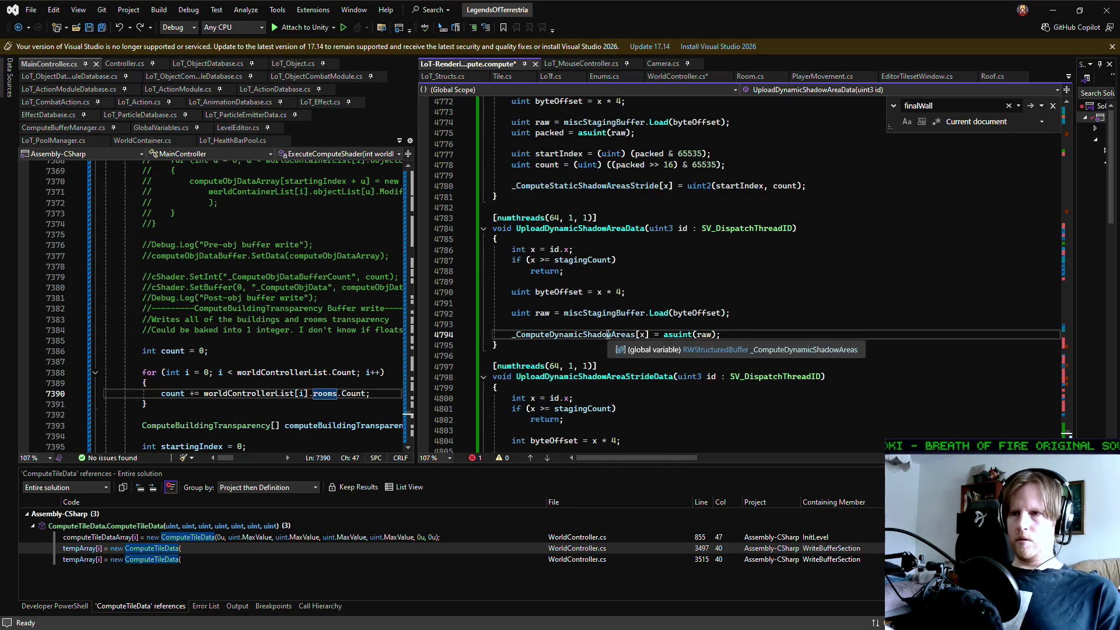
scroll(718, 357, "down", 3)
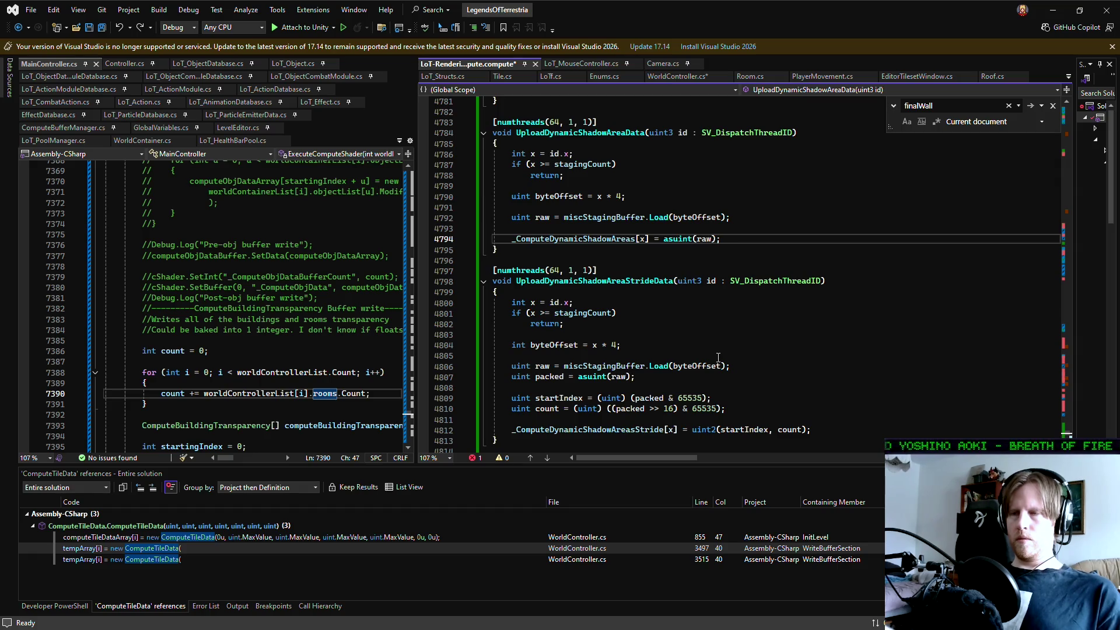
scroll(718, 357, "up", 1)
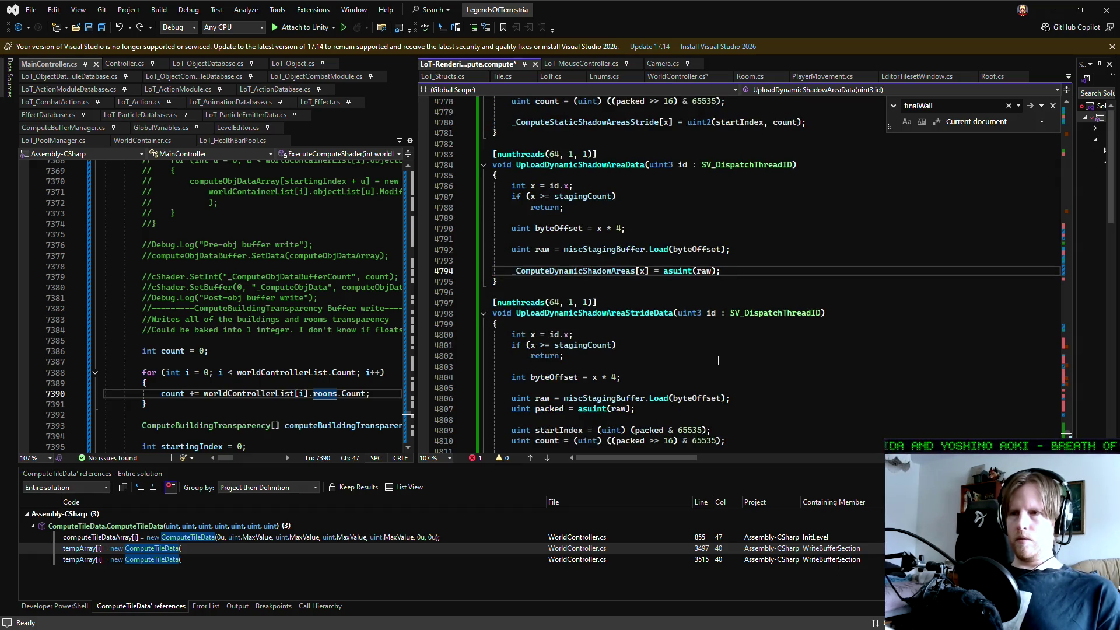
mouse_move(636, 272)
left_mouse_down()
mouse_move(508, 273)
mouse_move(651, 272)
left_mouse_up()
left_click(508, 272)
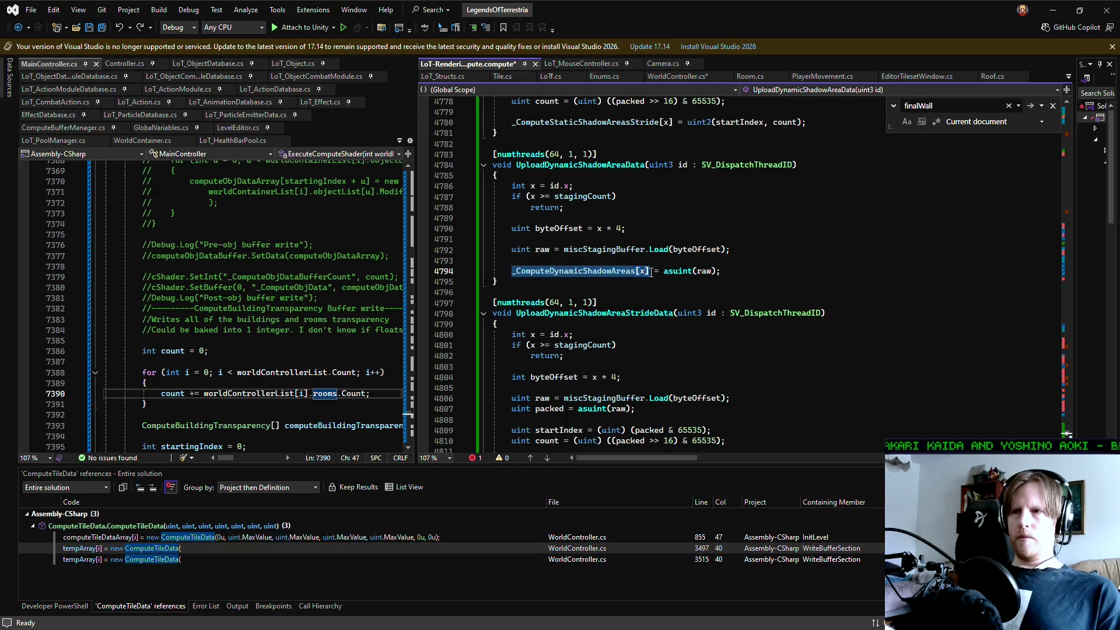
left_click(636, 272)
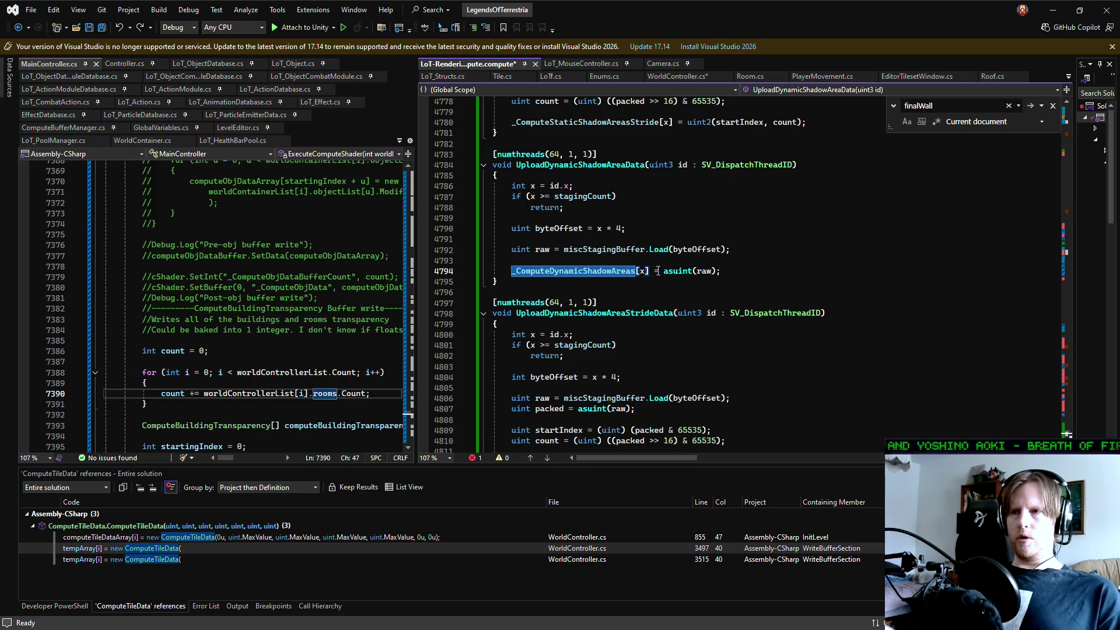
left_click(604, 283)
left_click_drag(508, 272, 635, 274)
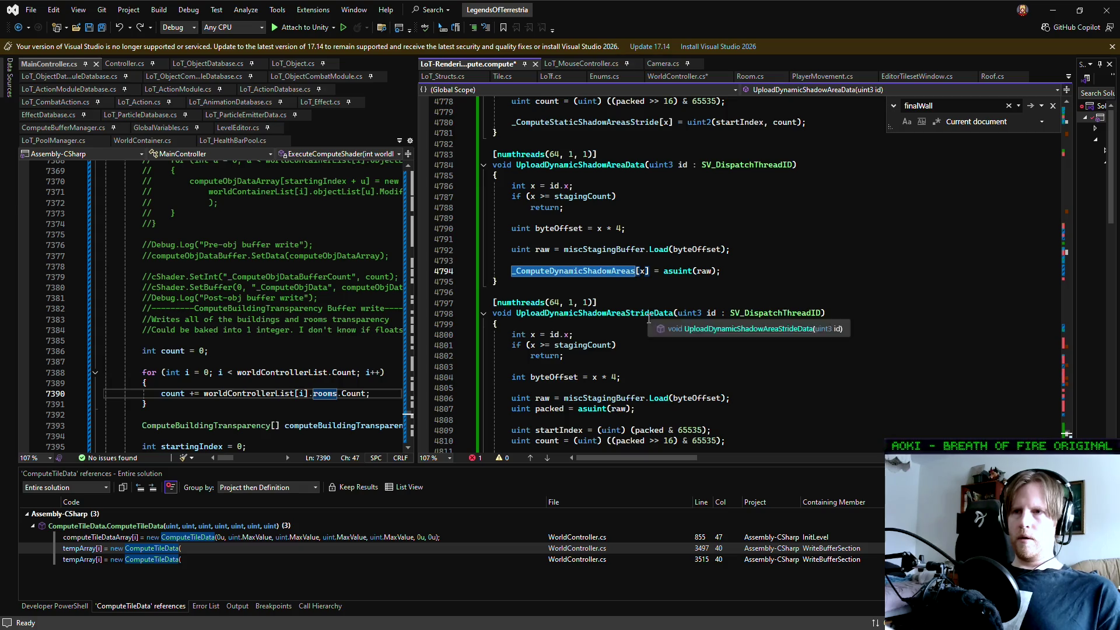
left_click(557, 293)
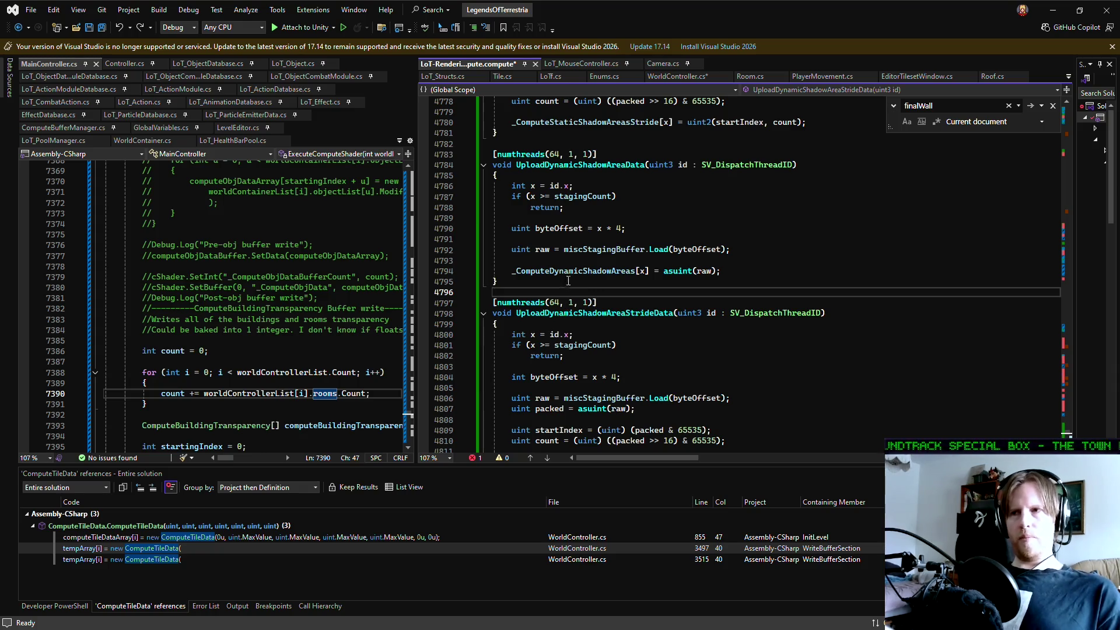
left_click(749, 263)
left_click(577, 270)
double_click(575, 270)
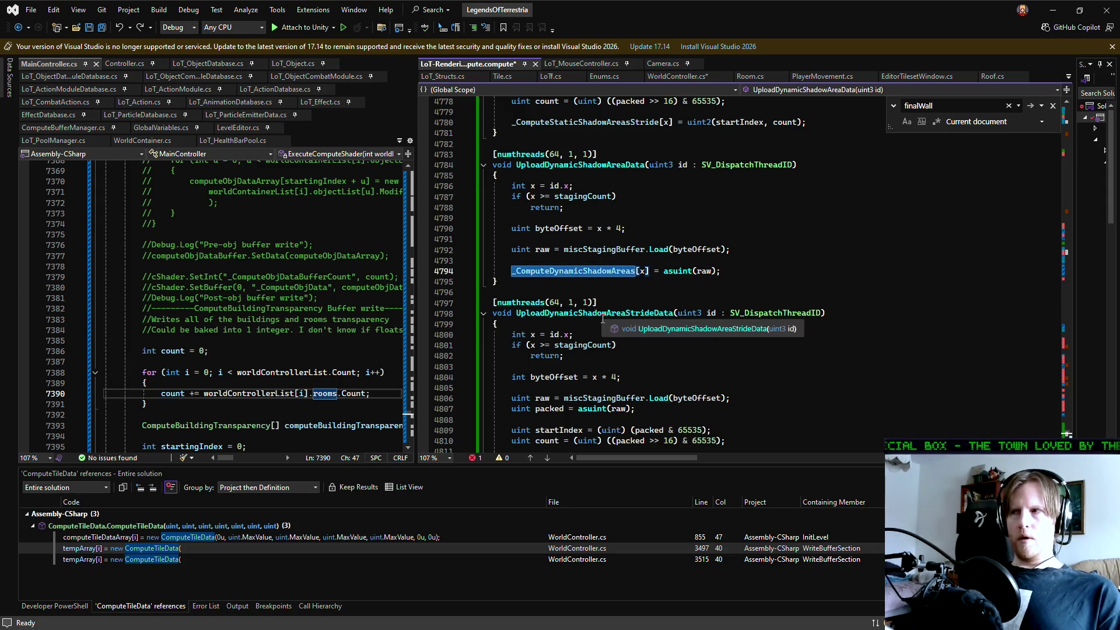
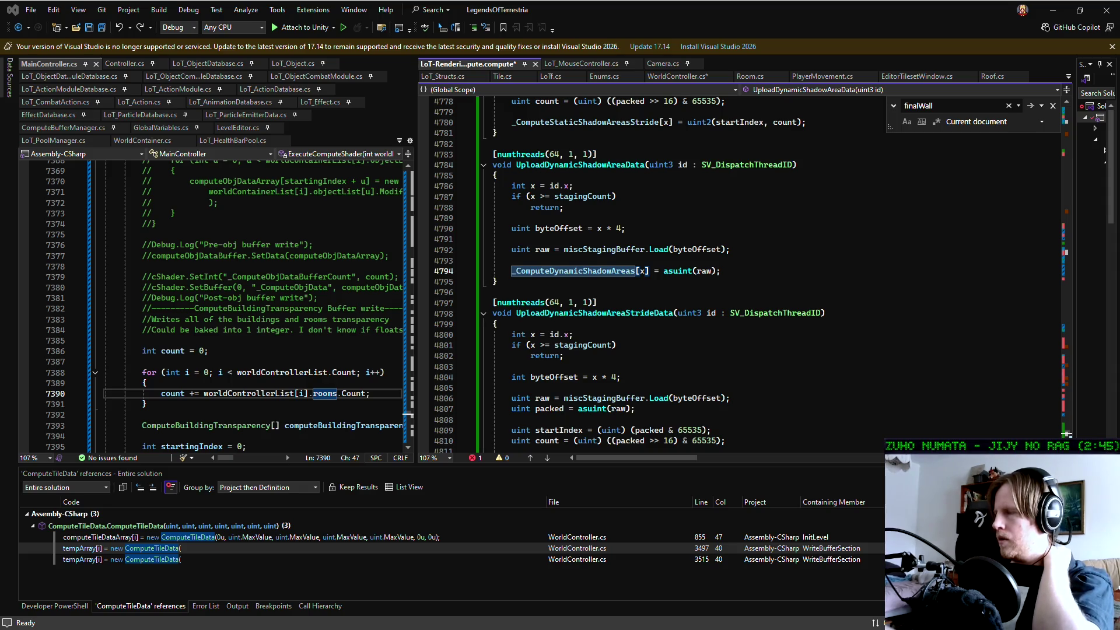
- Search the compute shader for 'structuredbu' and scroll through the matching declarations
left_click(943, 343)
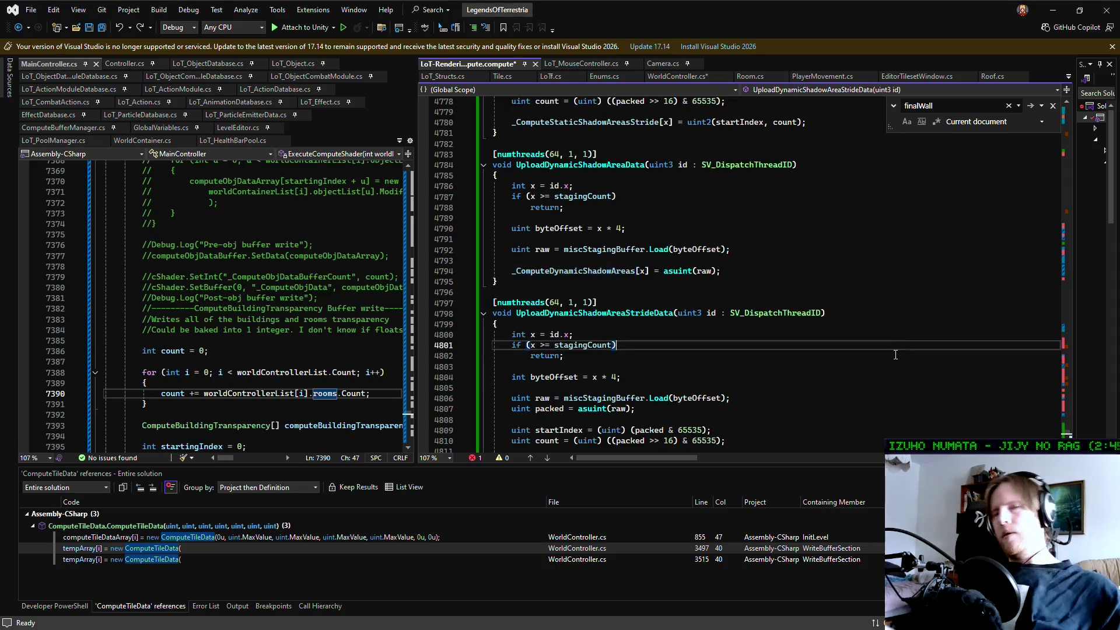
key("ctrl+f")
type("structuredbu")
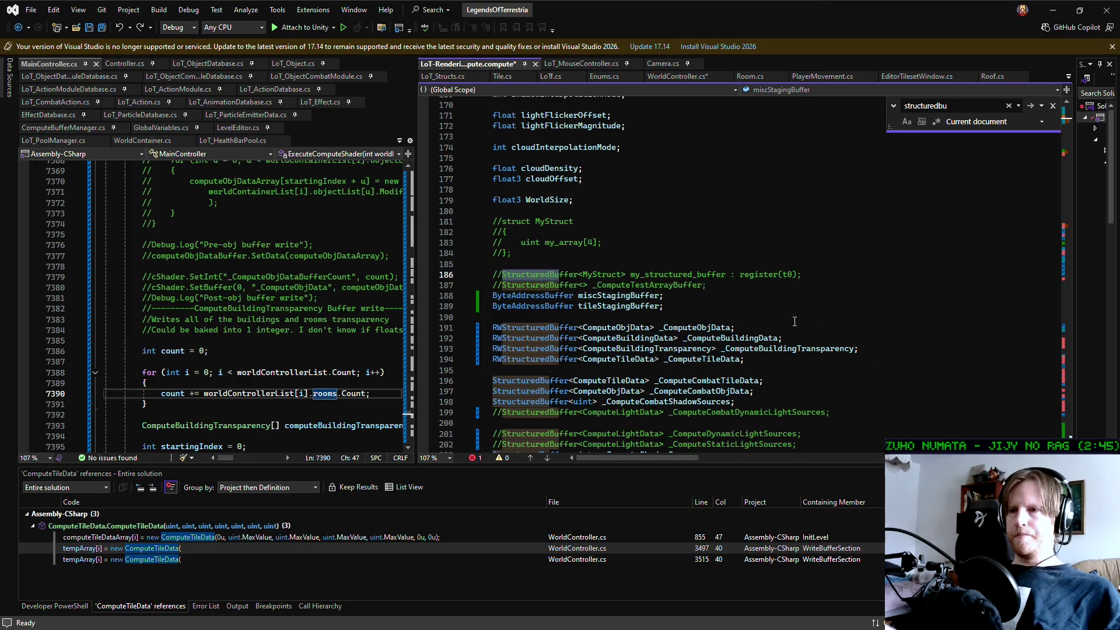
scroll(794, 321, "up", 20)
scroll(753, 322, "up", 8)
scroll(753, 322, "down", 20)
scroll(753, 322, "down", 20)
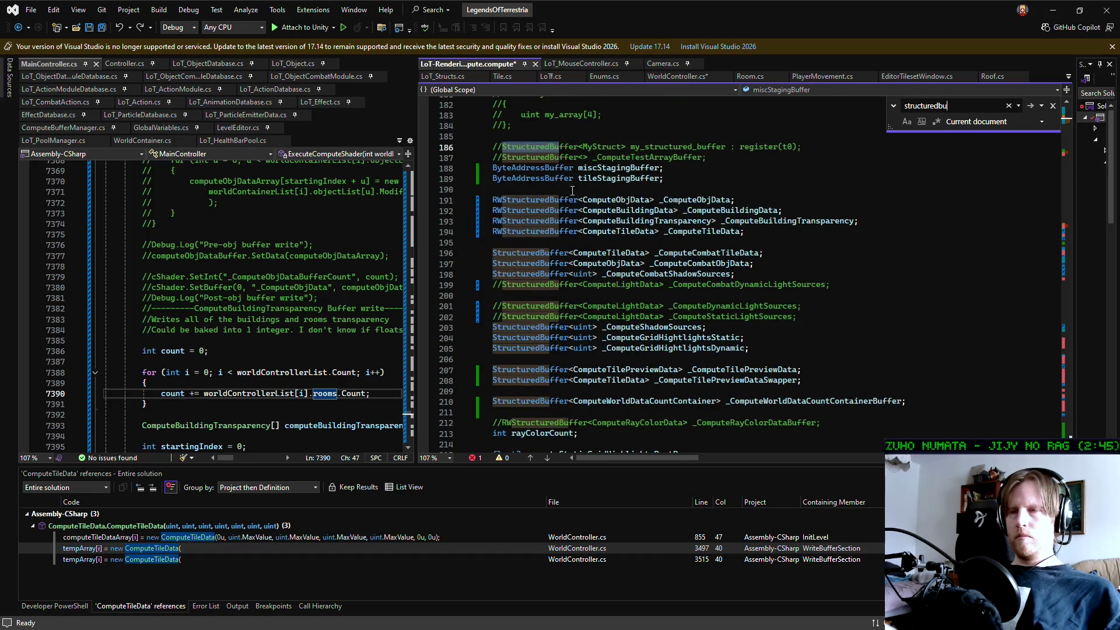
- Step through the RWStructuredBuffer declarations, from the world data count buffer to the static light and dynamic shadow area stride buffers
left_click(530, 200)
key("Down")
key("Down")
key("Down")
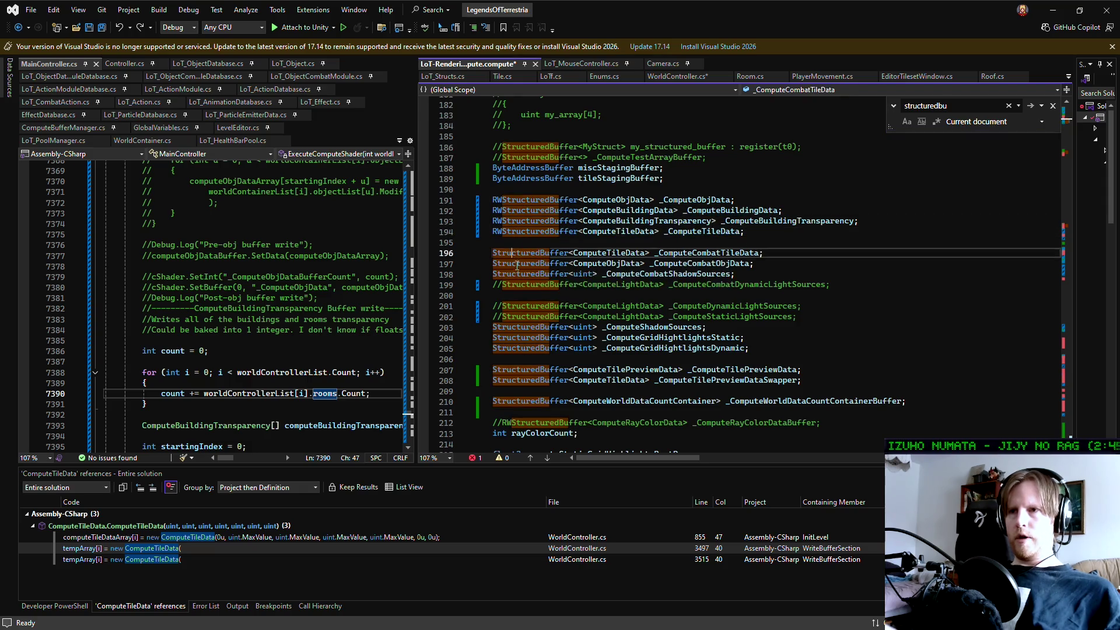
key("Down")
key("Down")
key("Down")
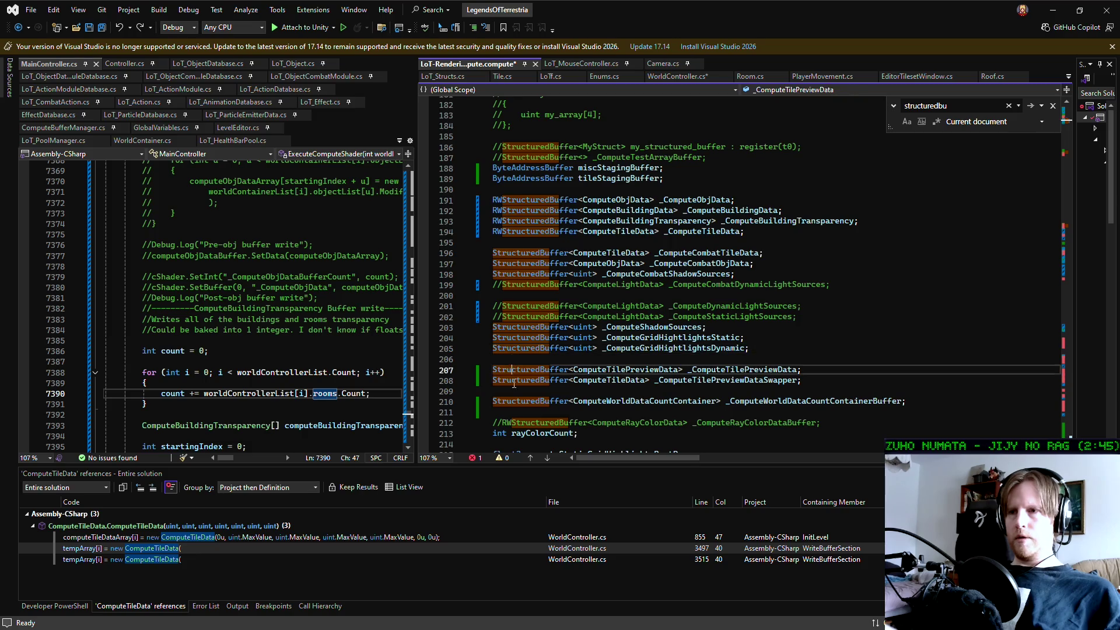
scroll(530, 363, "down", 11)
left_click(527, 200)
key("Down")
key("Down")
key("Down")
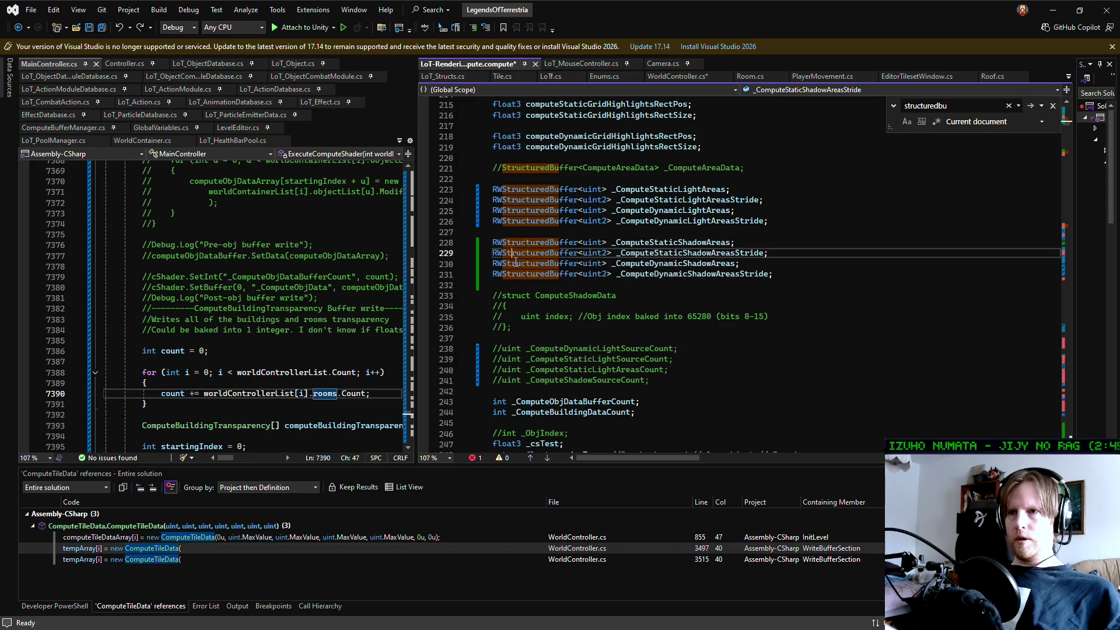
key("Down")
scroll(604, 296, "down", 15)
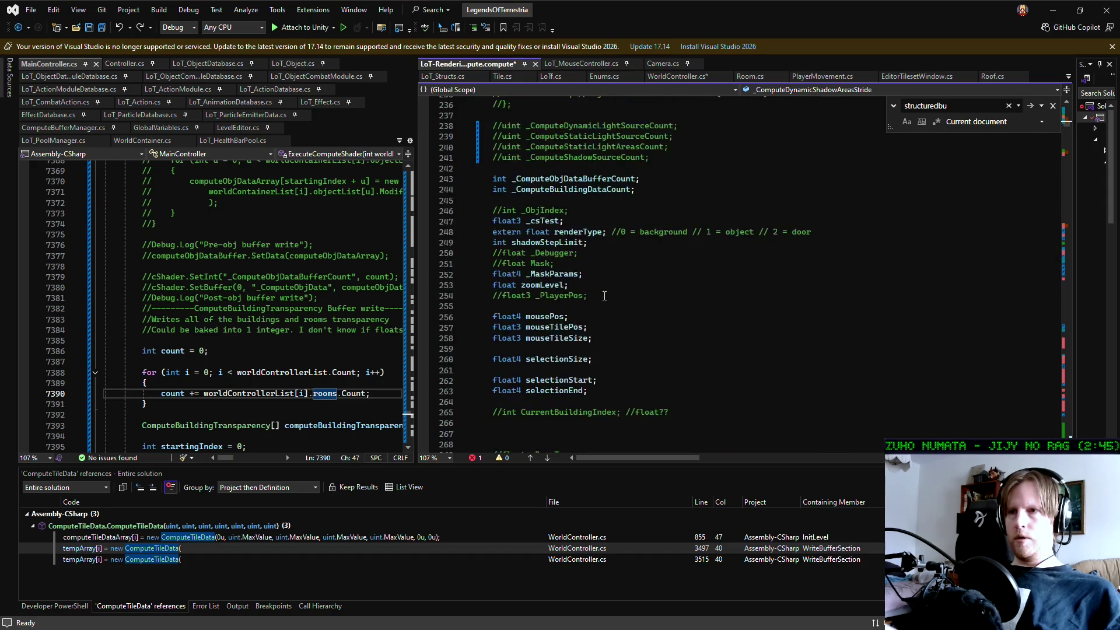
scroll(605, 296, "down", 20)
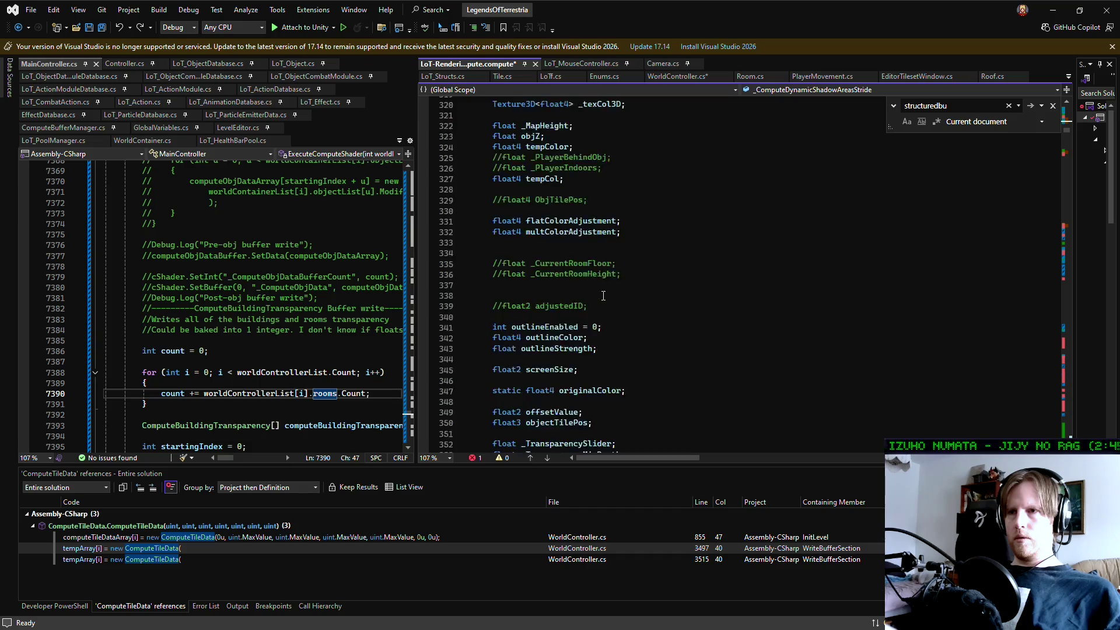
scroll(604, 296, "down", 20)
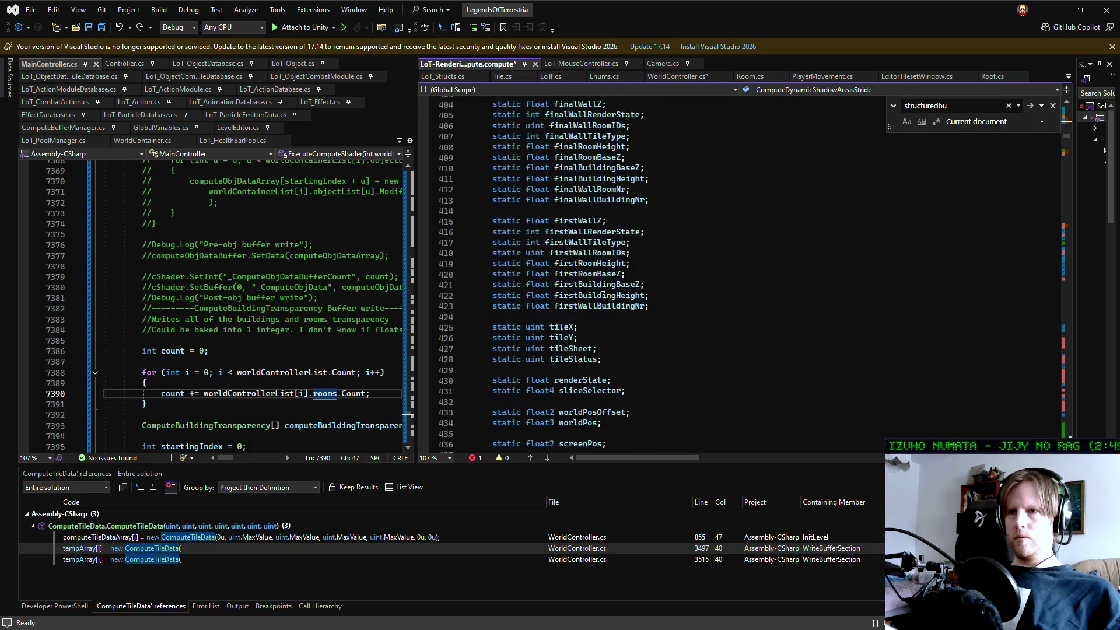
scroll(602, 296, "down", 20)
scroll(913, 240, "up", 12)
scroll(913, 240, "up", 20)
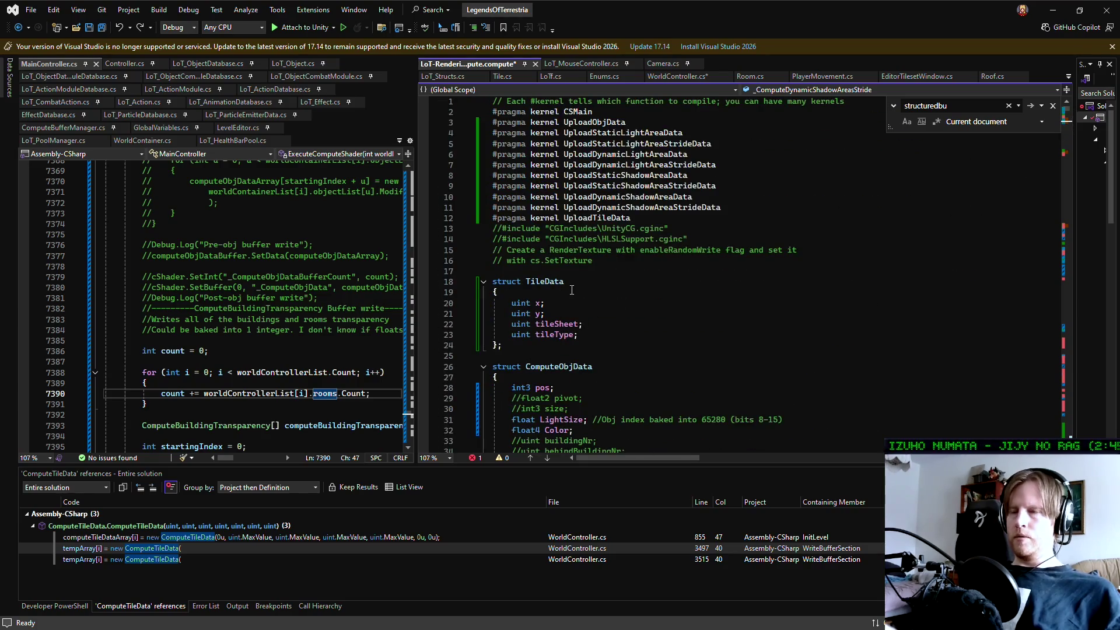
scroll(599, 290, "down", 20)
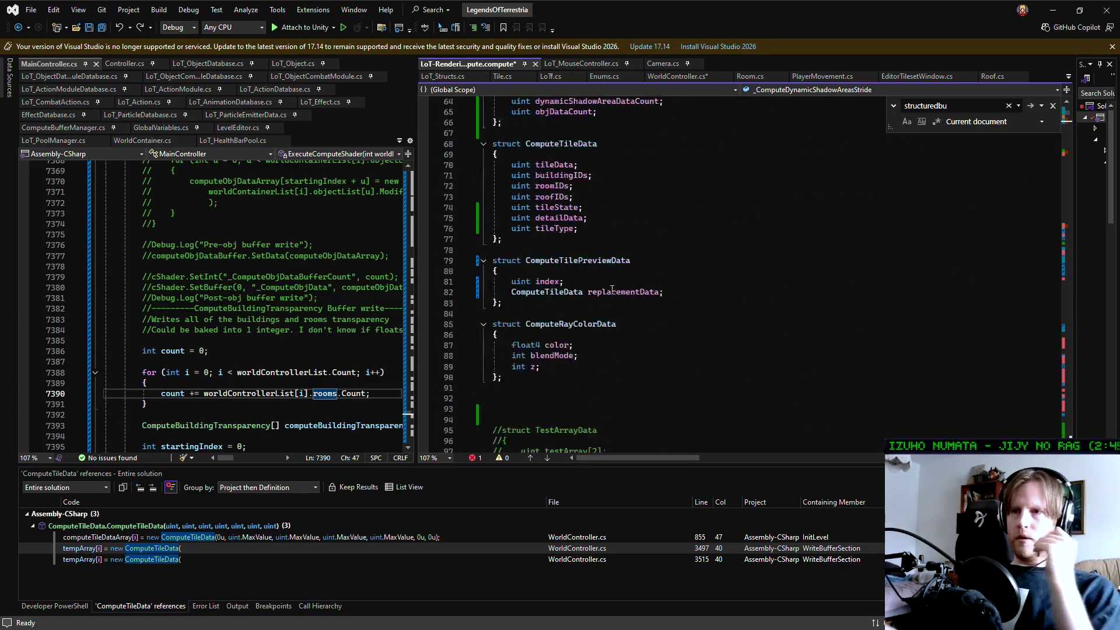
scroll(612, 289, "down", 18)
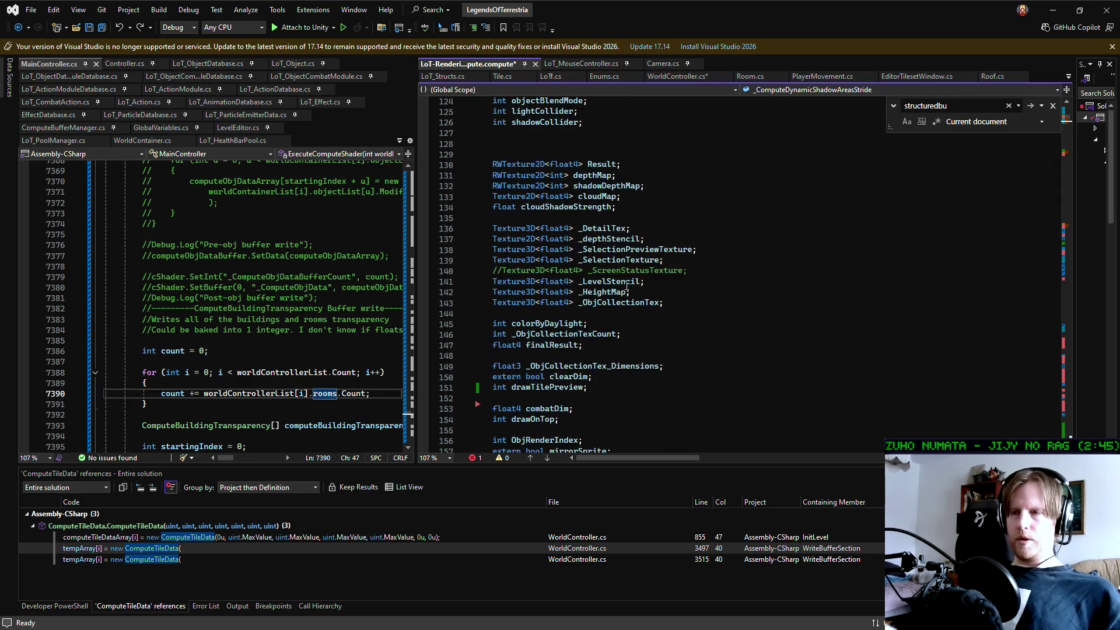
scroll(627, 284, "down", 11)
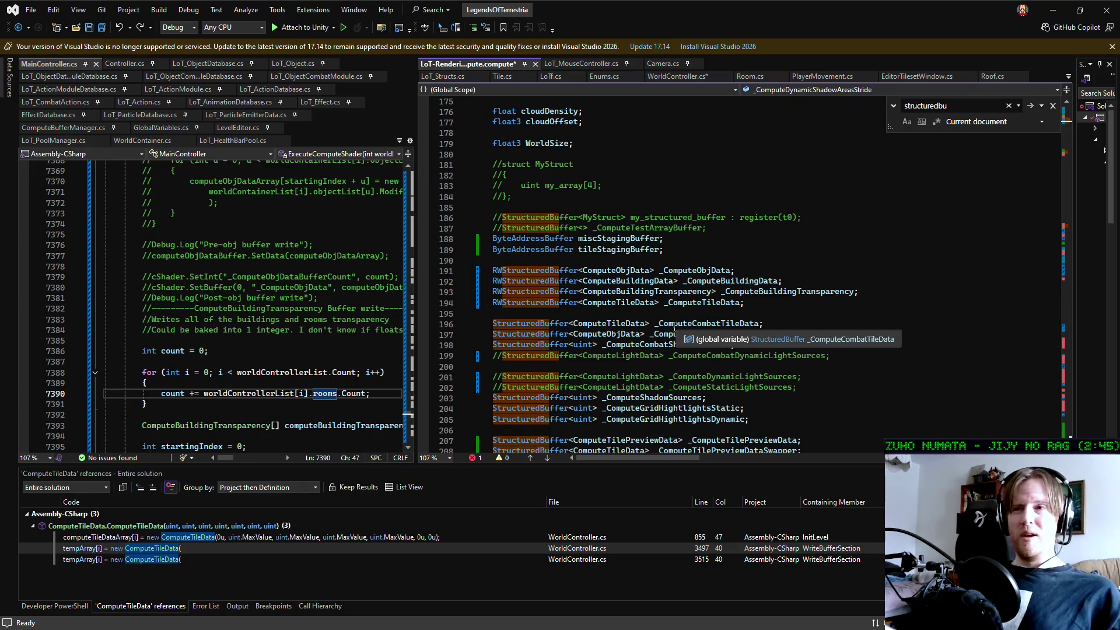
left_click(584, 313)
left_click(526, 260)
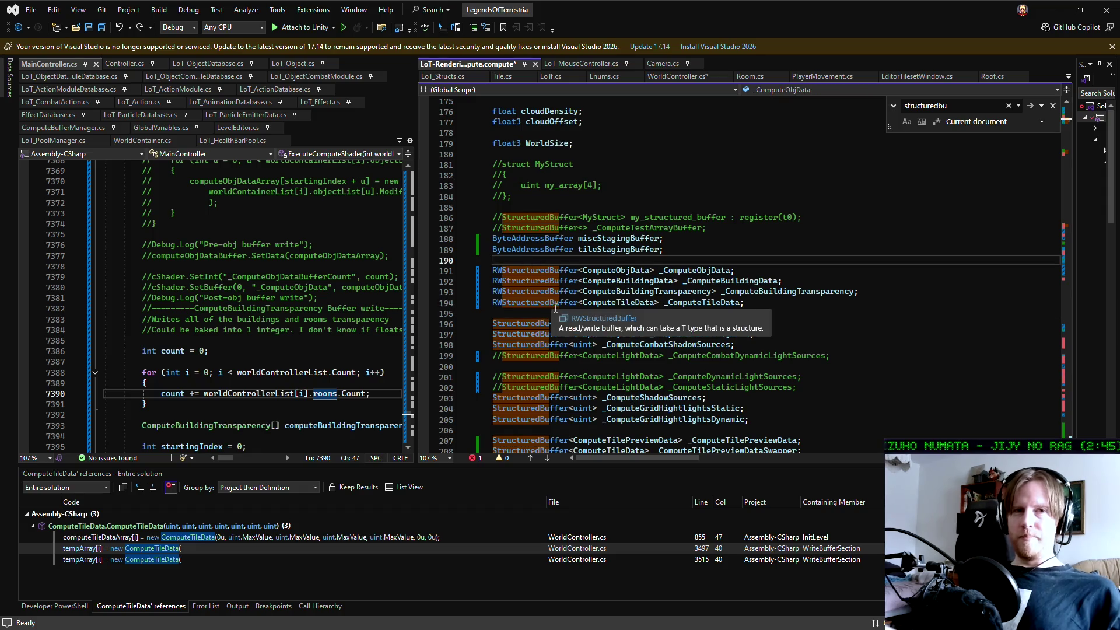
key("Up")
key("Up")
key("Up")
key("End")
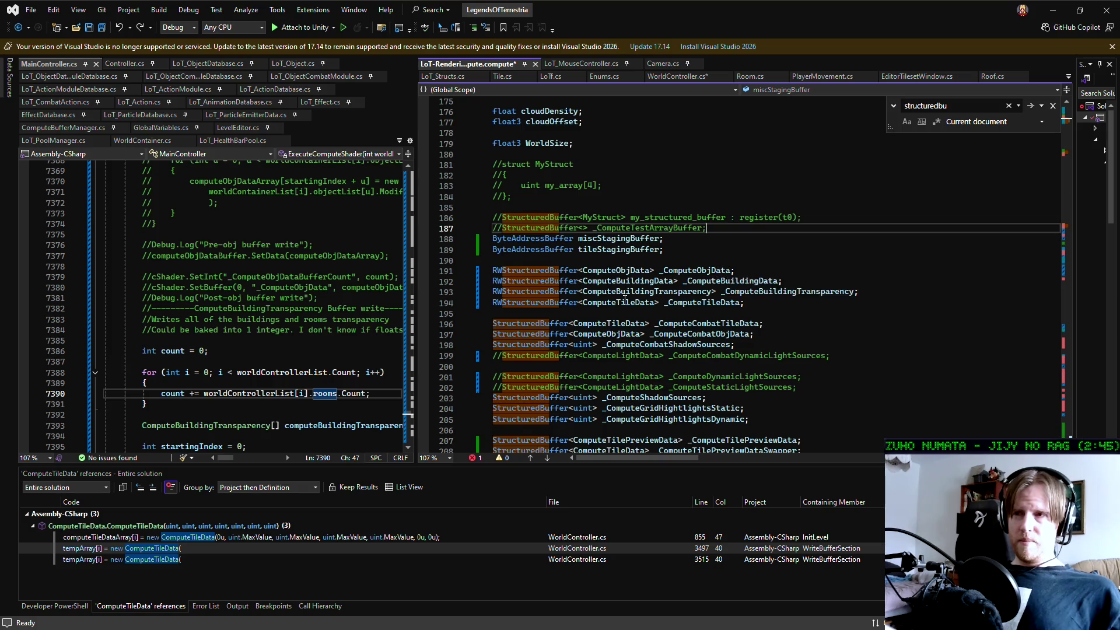
left_click(807, 343)
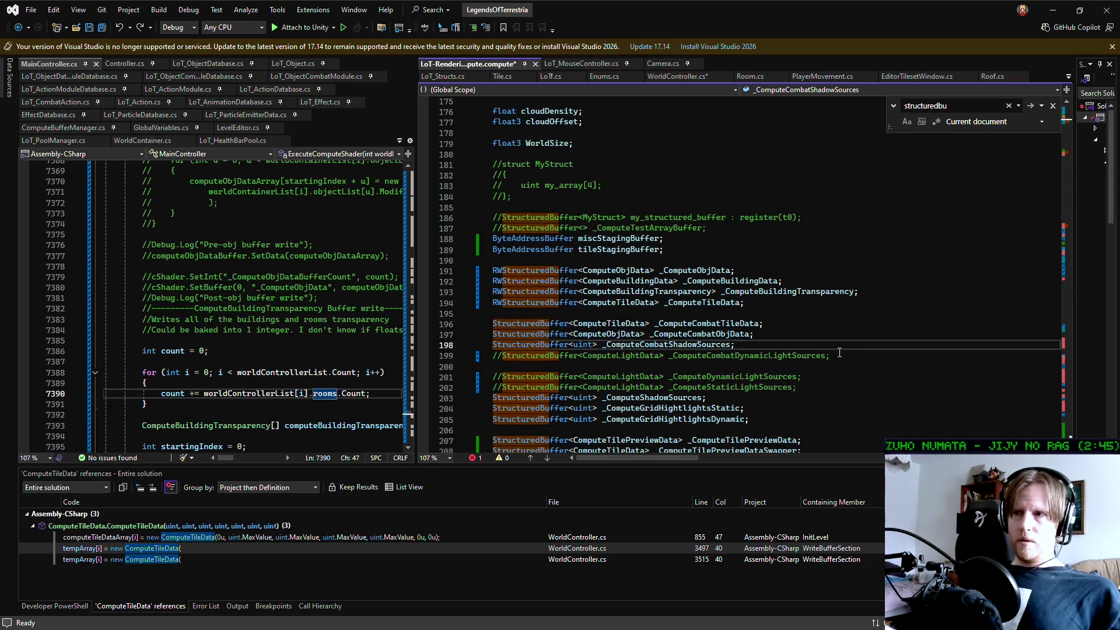
scroll(839, 352, "up", 1)
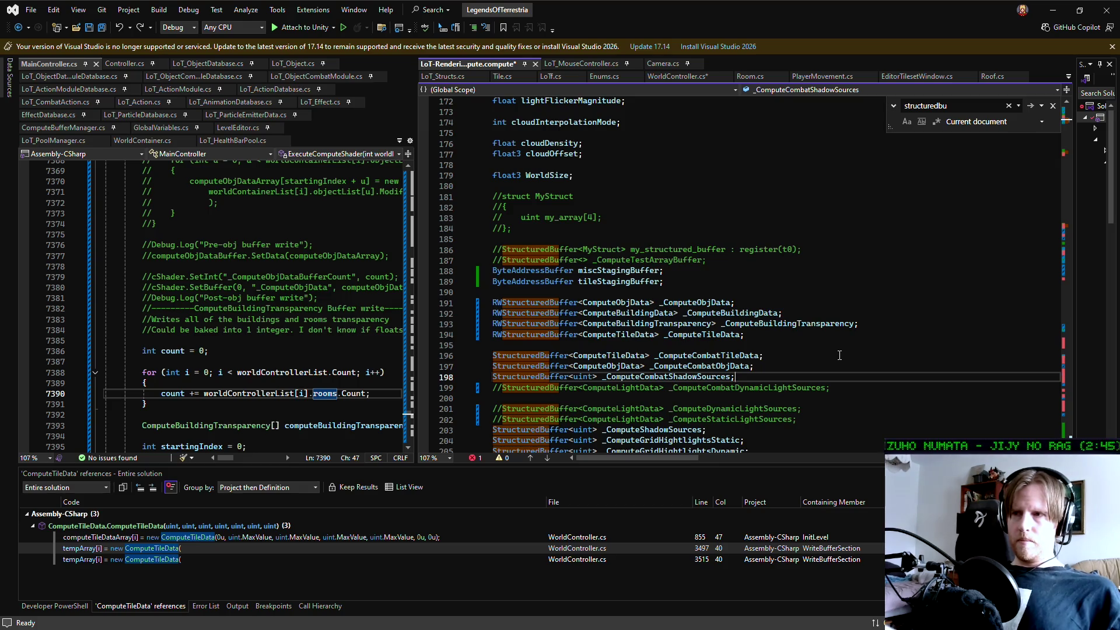
scroll(839, 355, "down", 1)
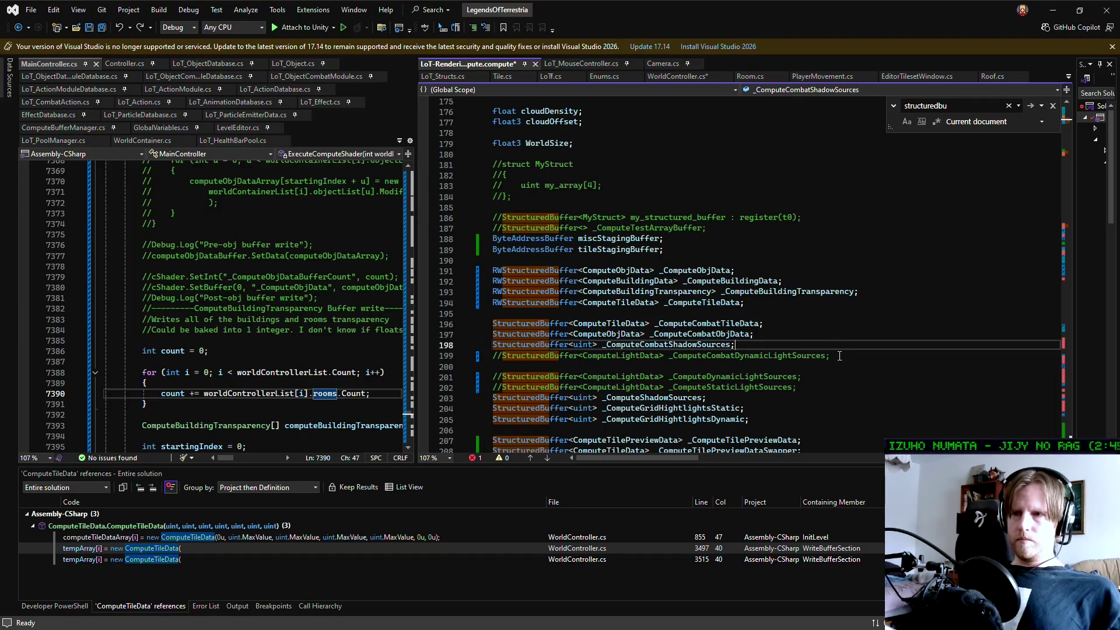
scroll(839, 355, "down", 1)
left_click_drag(492, 238, 577, 274)
left_click(611, 280)
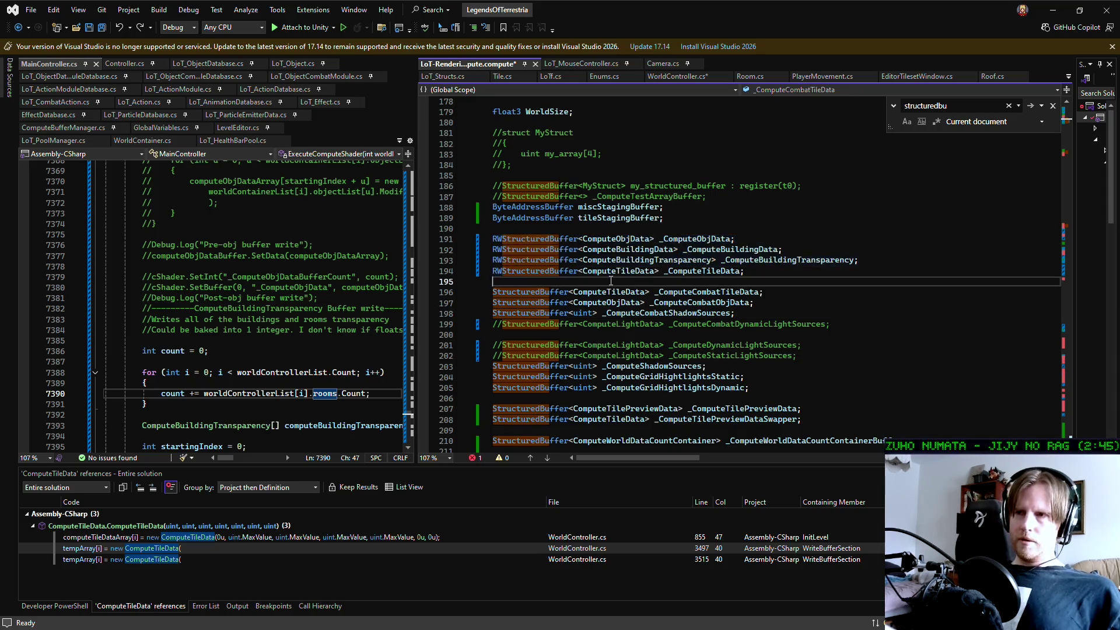
left_click(786, 273)
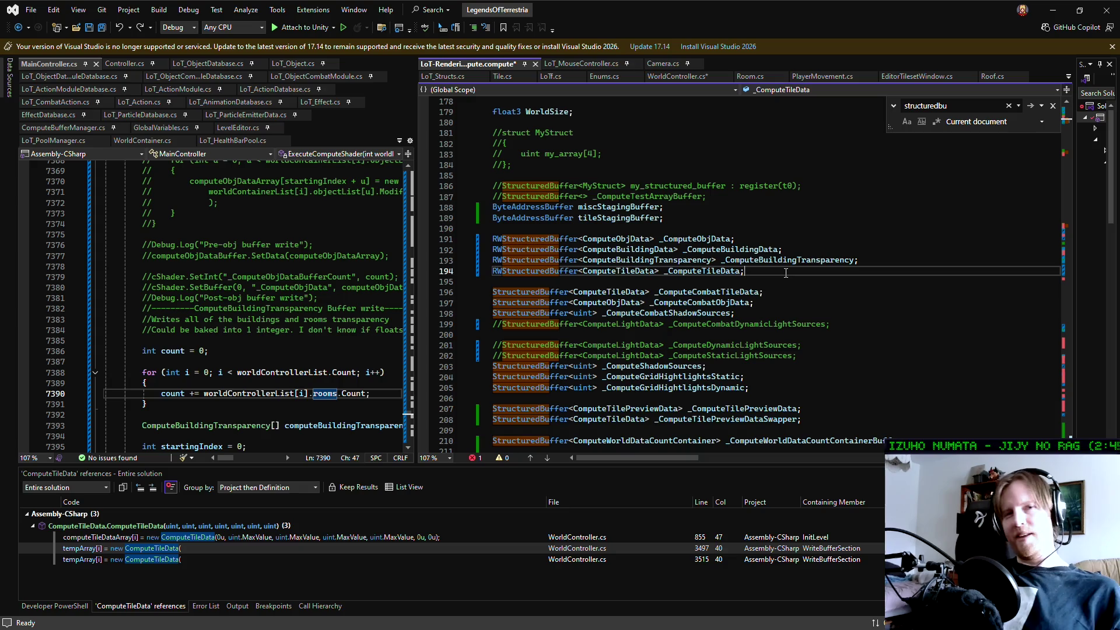